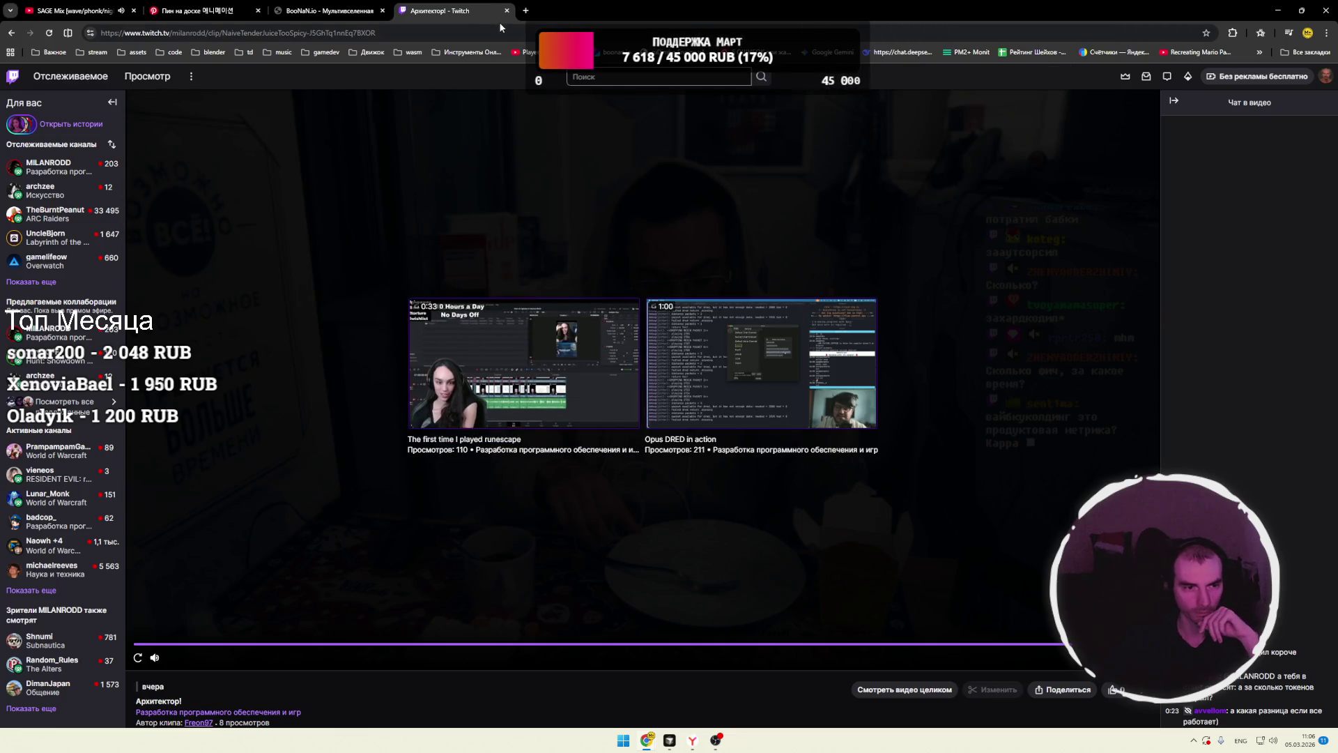
- Open the followed 3D-modelling channel's live Roblox skin-sculpting stream from the sidebar
left_click(46, 191)
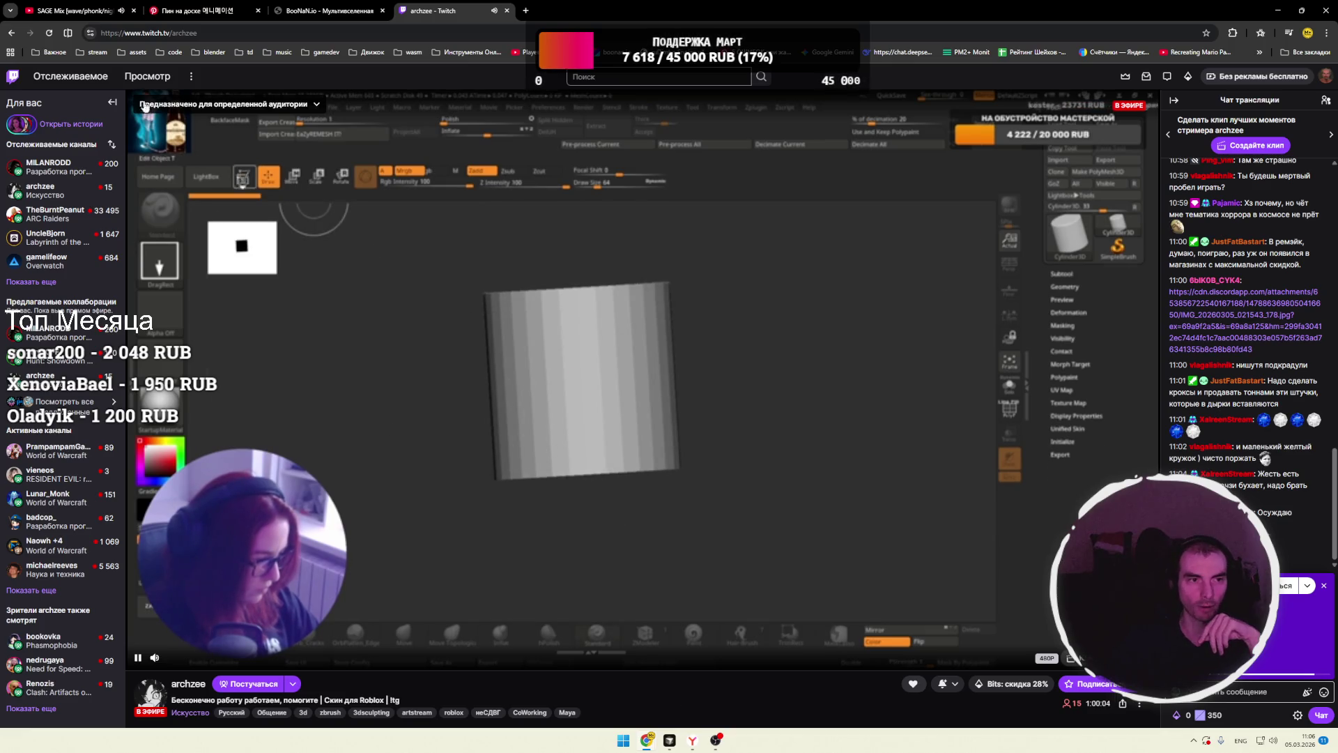
key("ctrl+1")
key("ctrl+4")
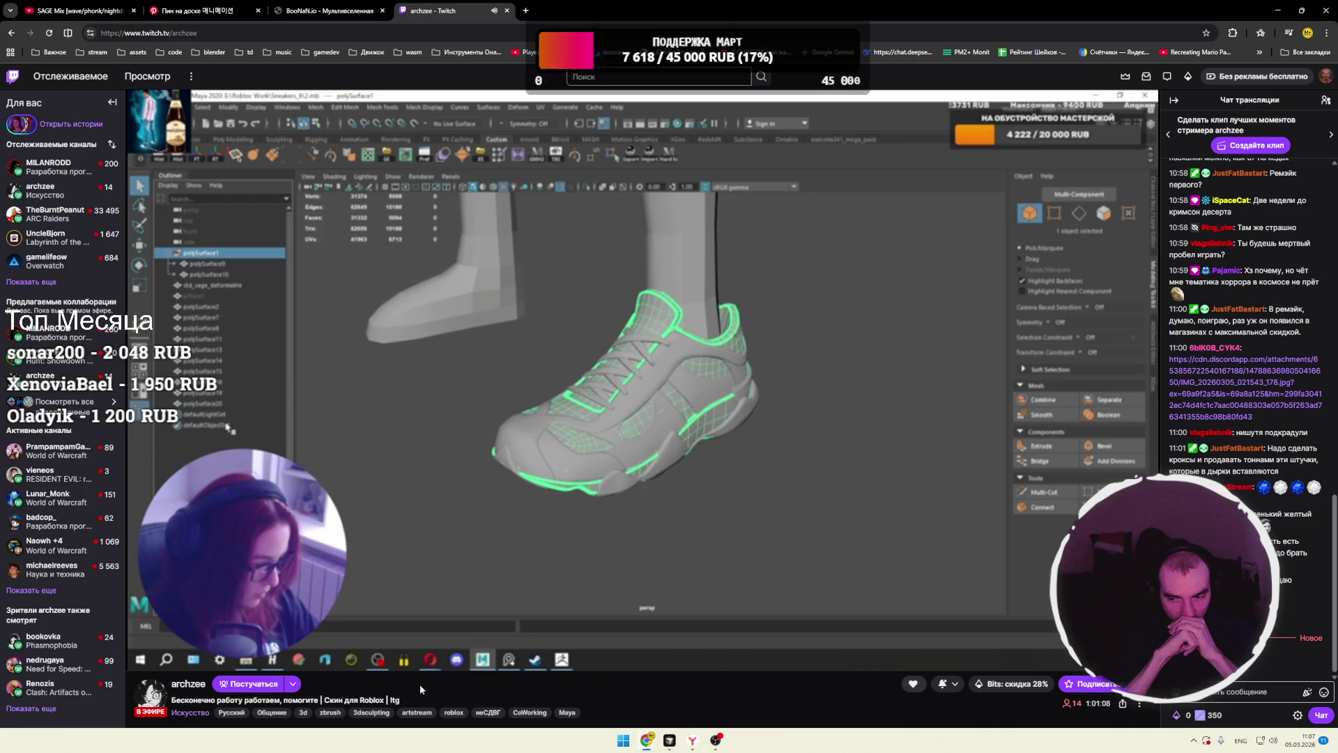
left_click(1262, 699)
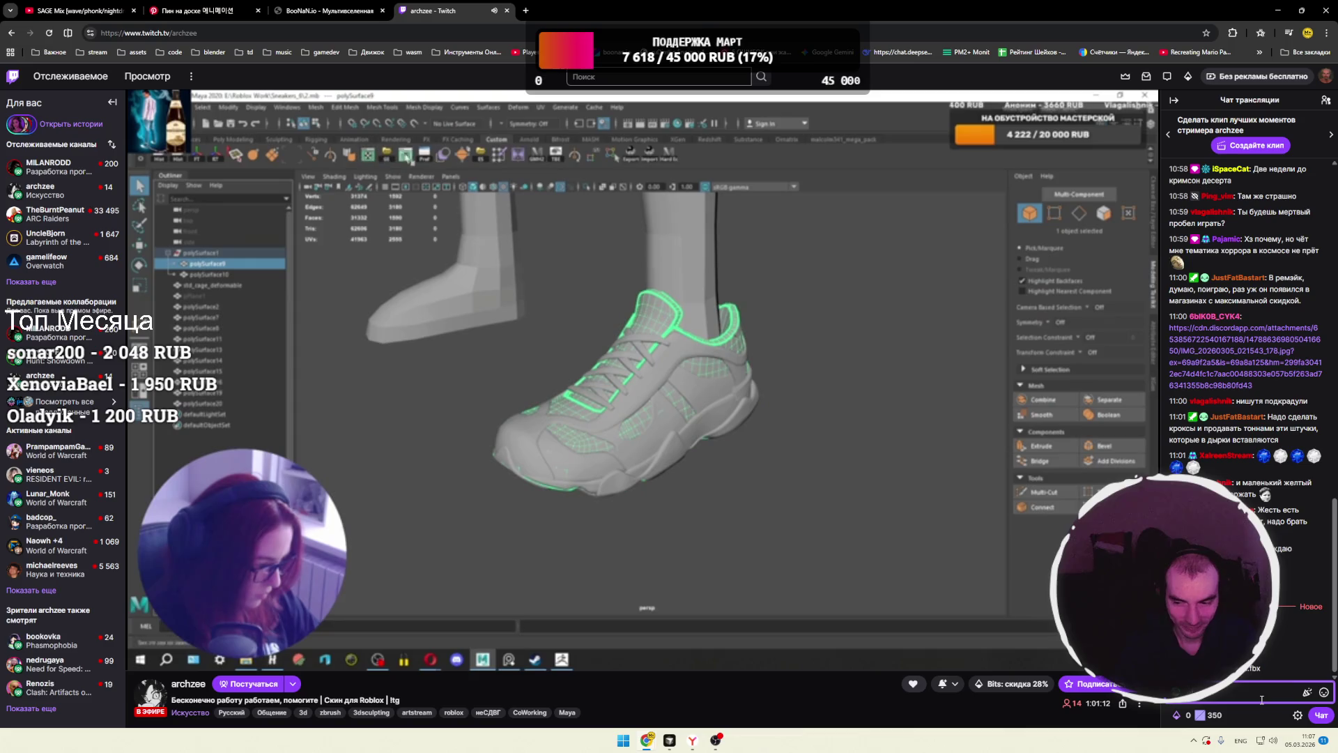
key("alt+shift")
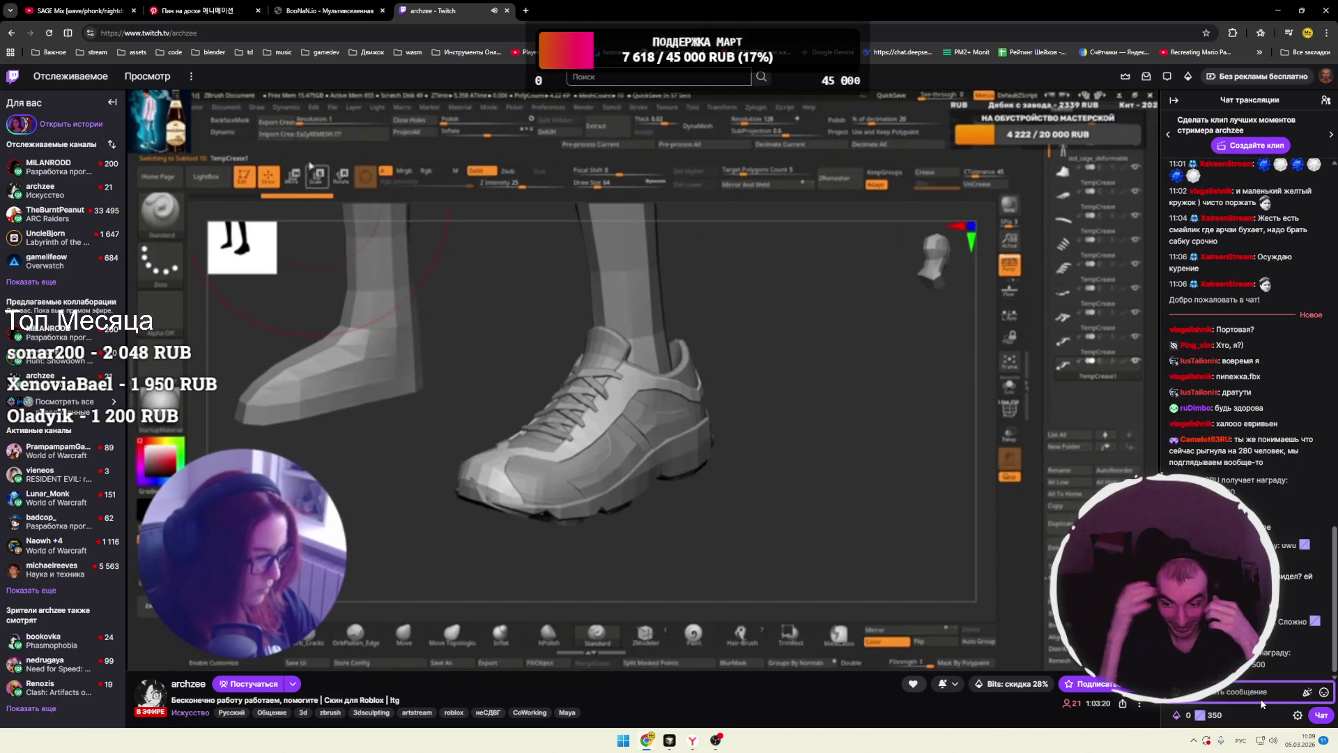
- Switch to the followed software-development channel that is streaming Rust code
mouse_move(733, 313)
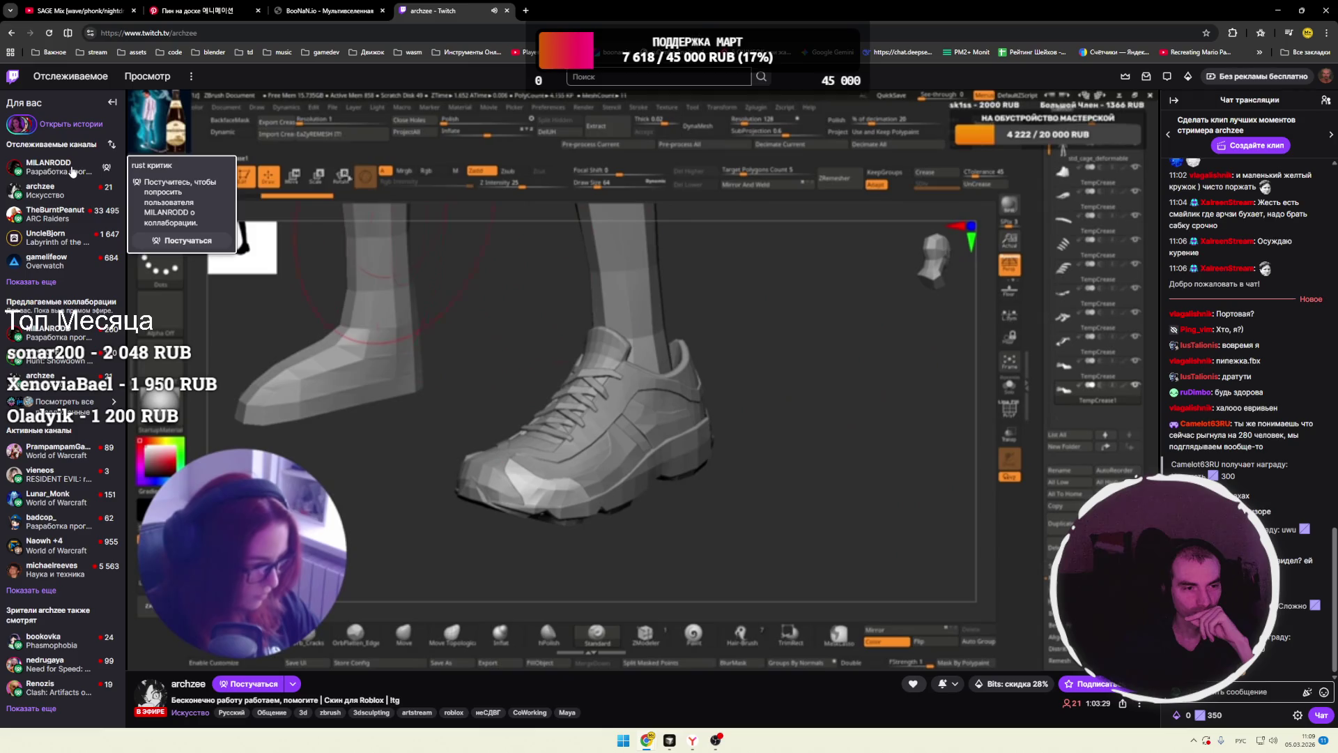
left_click(48, 166)
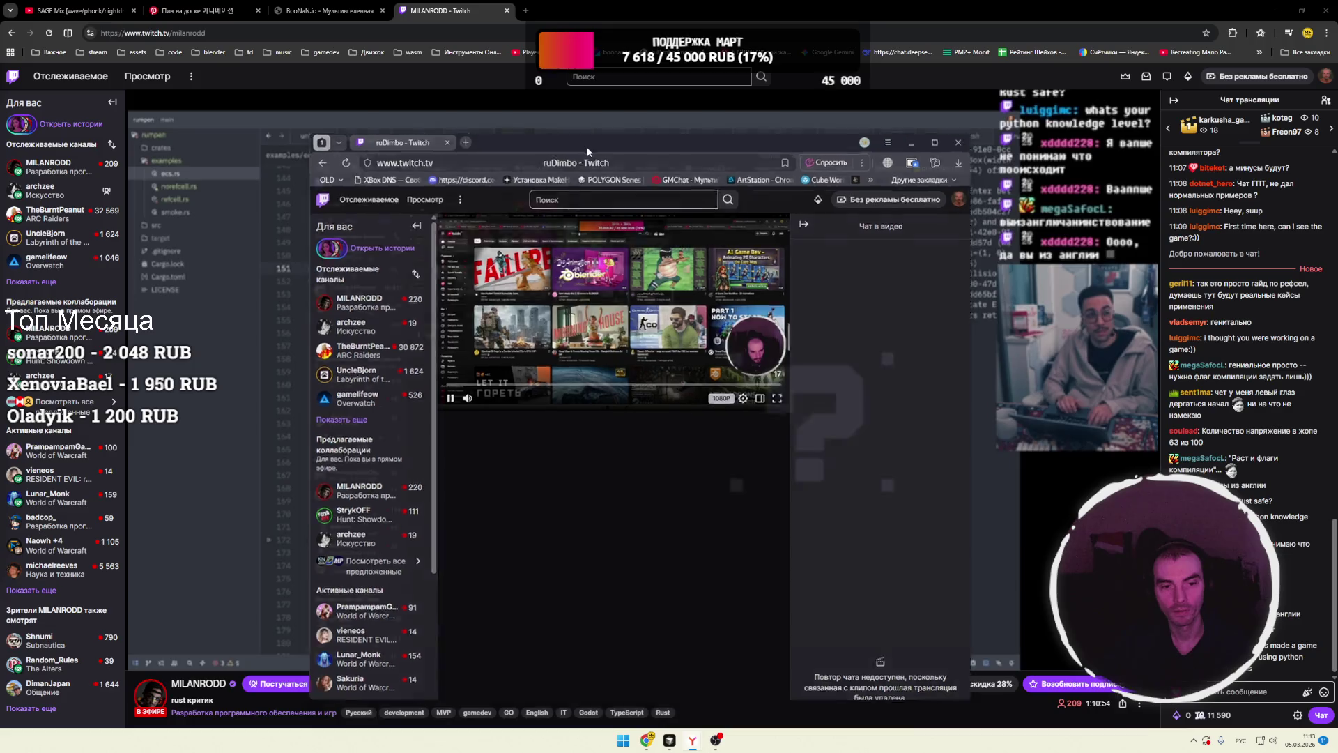
double_click(587, 146)
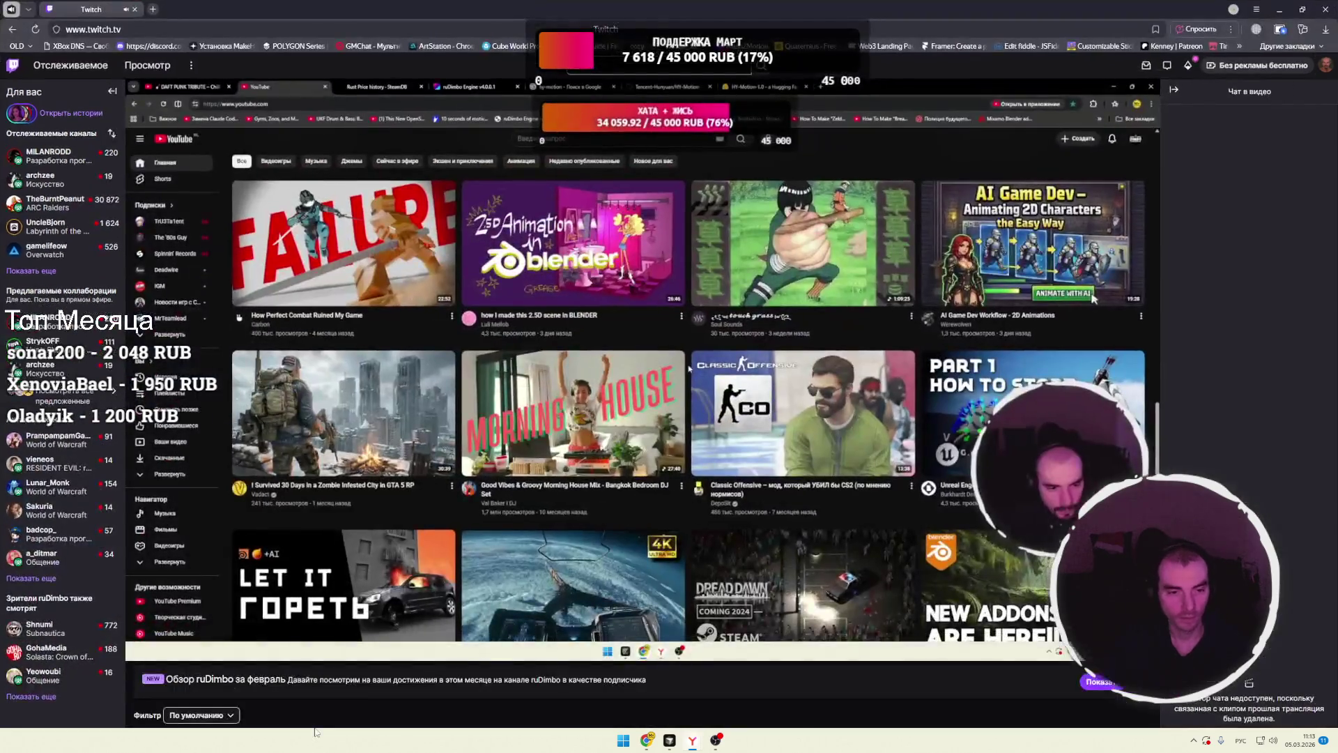
- Close the browser window with the finished clip to return to the live Rust stream
scroll(195, 695, "down", 4)
scroll(380, 542, "up", 5)
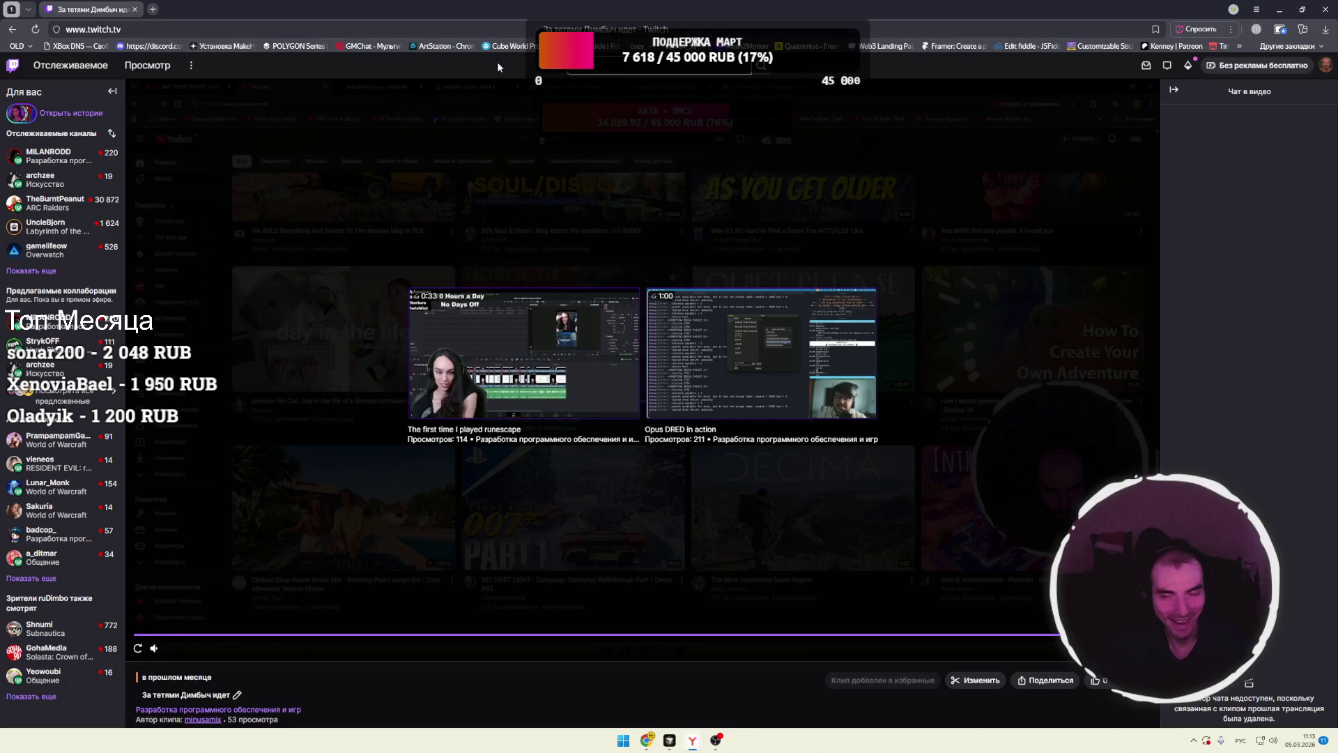
left_click(1325, 13)
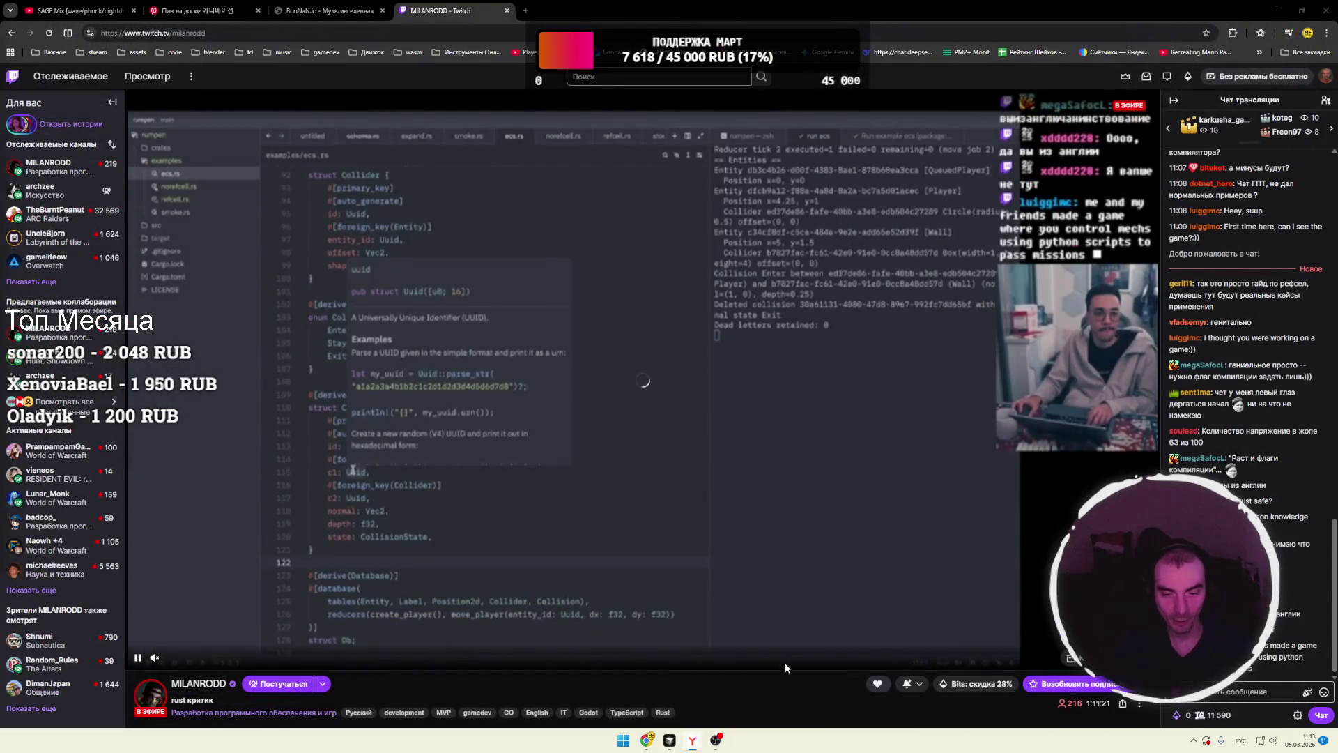
- Unmute the Rust stream's audio while it shows the RefCell code
left_click(179, 659)
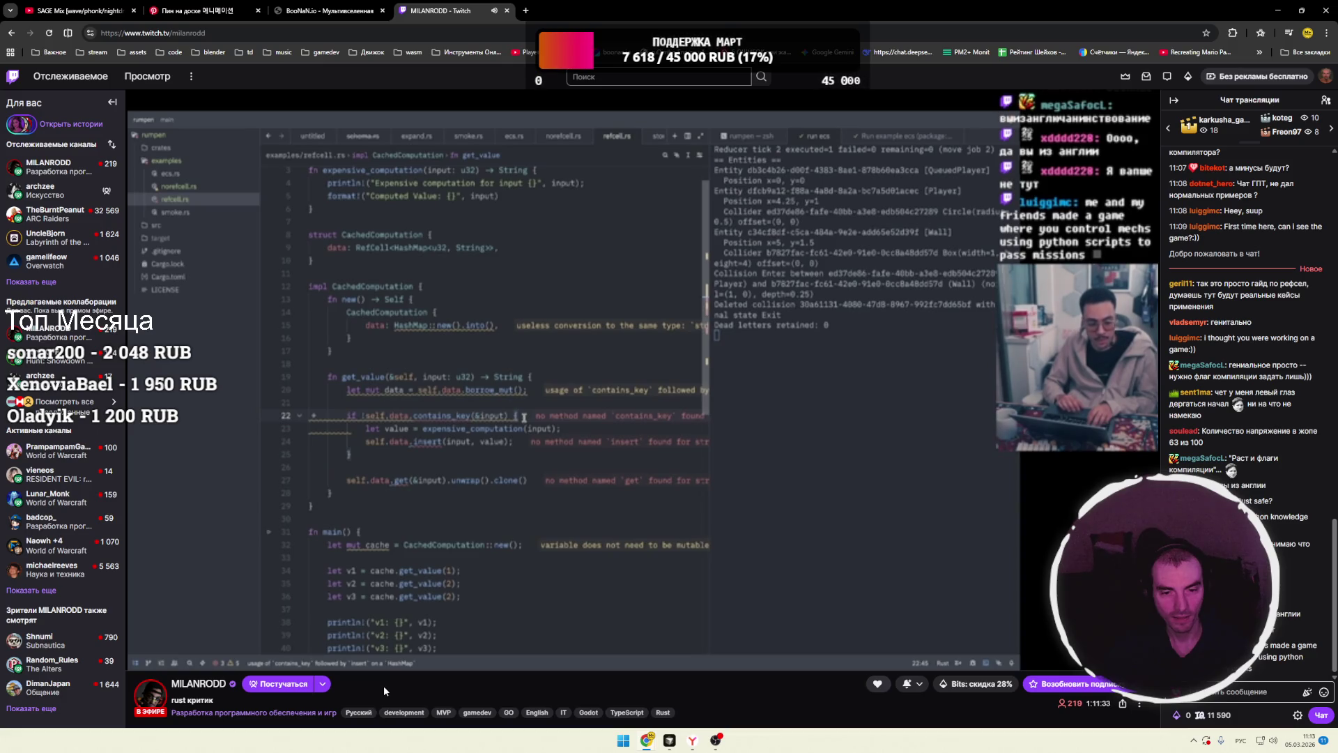
mouse_move(182, 657)
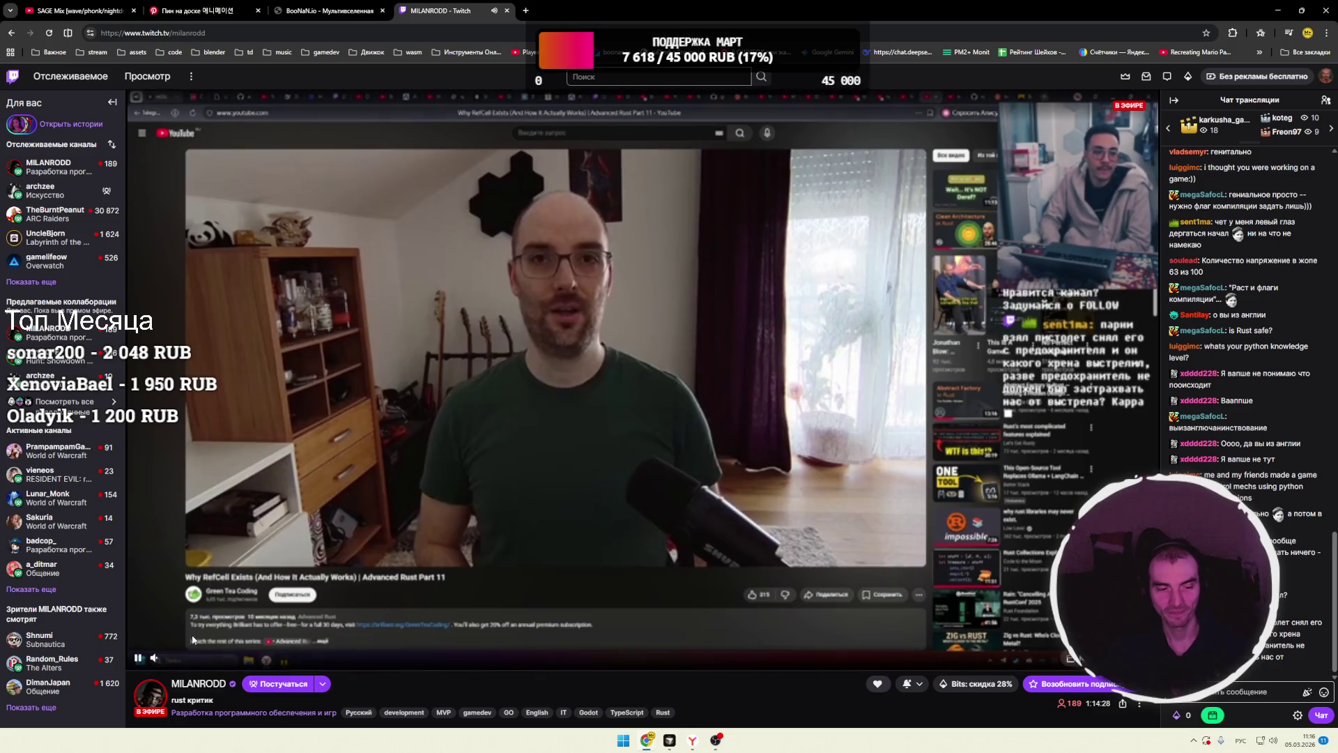
mouse_move(156, 664)
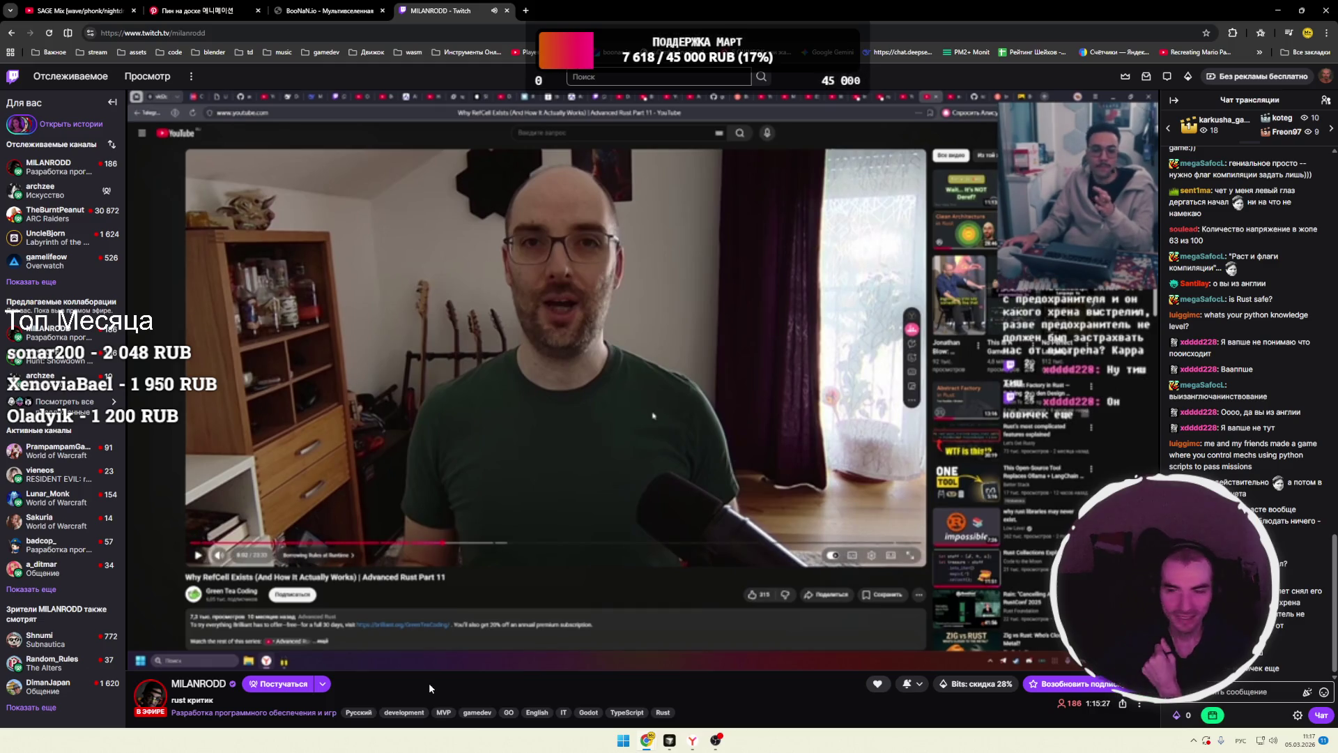
left_click(162, 659)
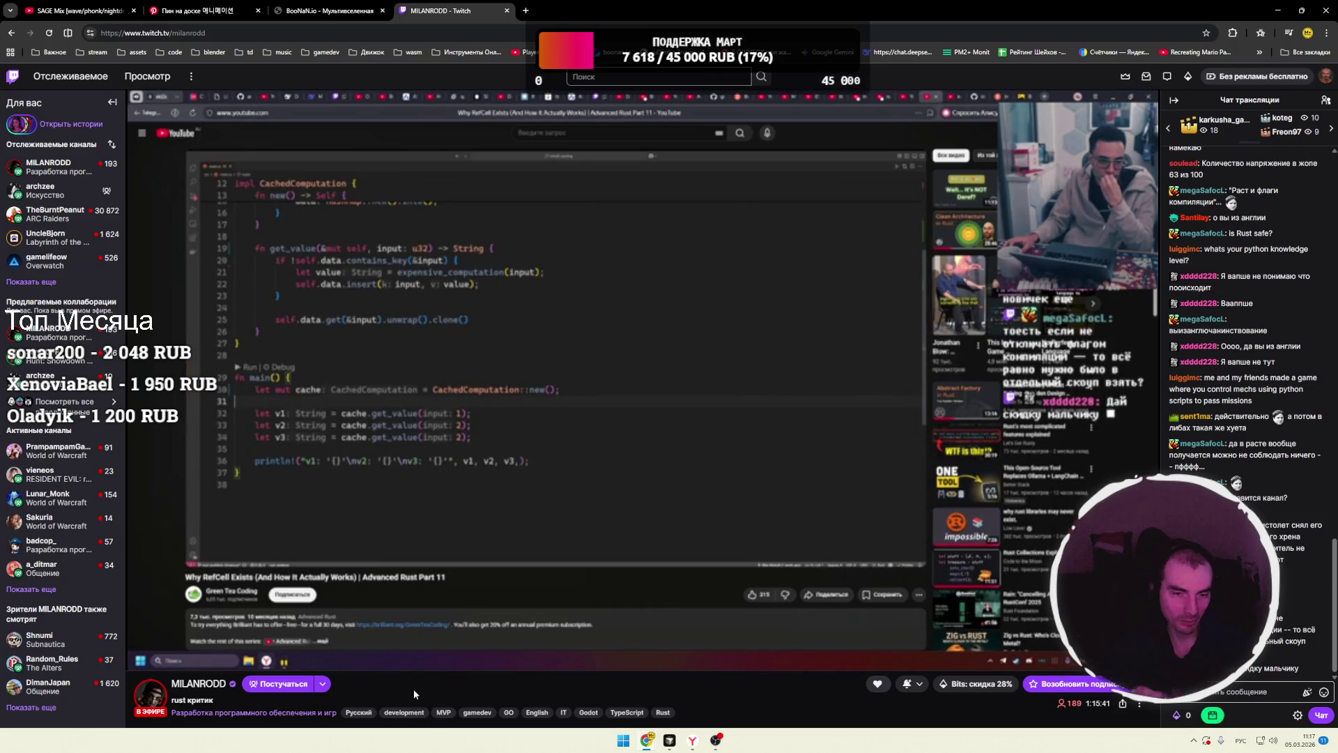
left_click_drag(176, 659, 190, 661)
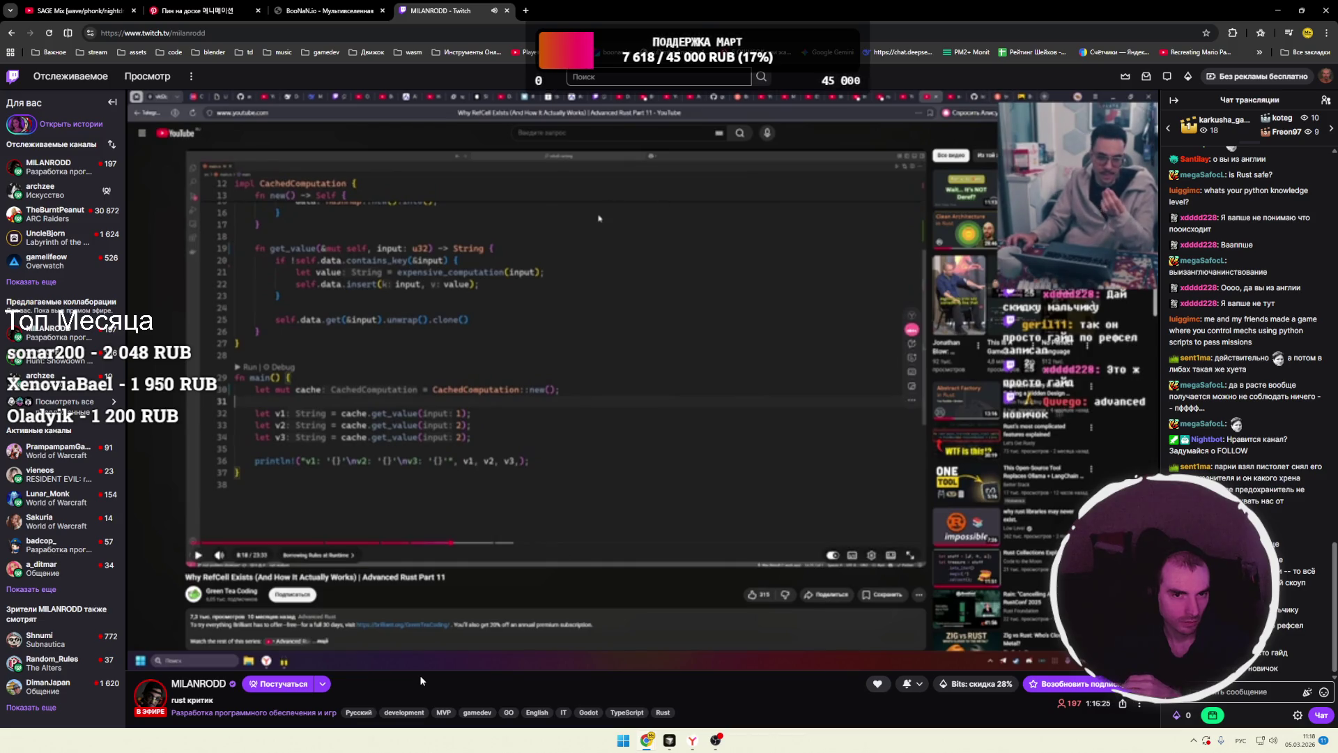
mouse_move(159, 666)
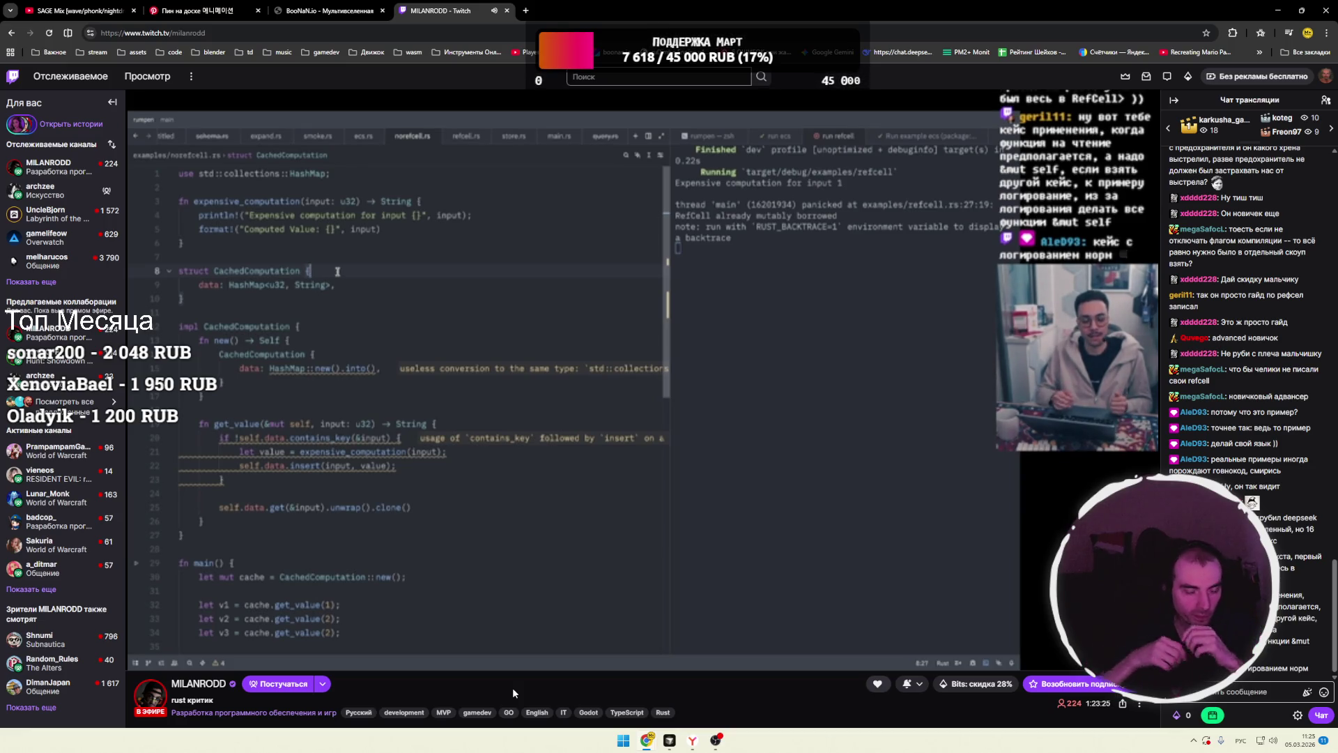
- Claim the +50 bonus channel points chest below the chat, bringing the balance to 11 670
mouse_move(163, 661)
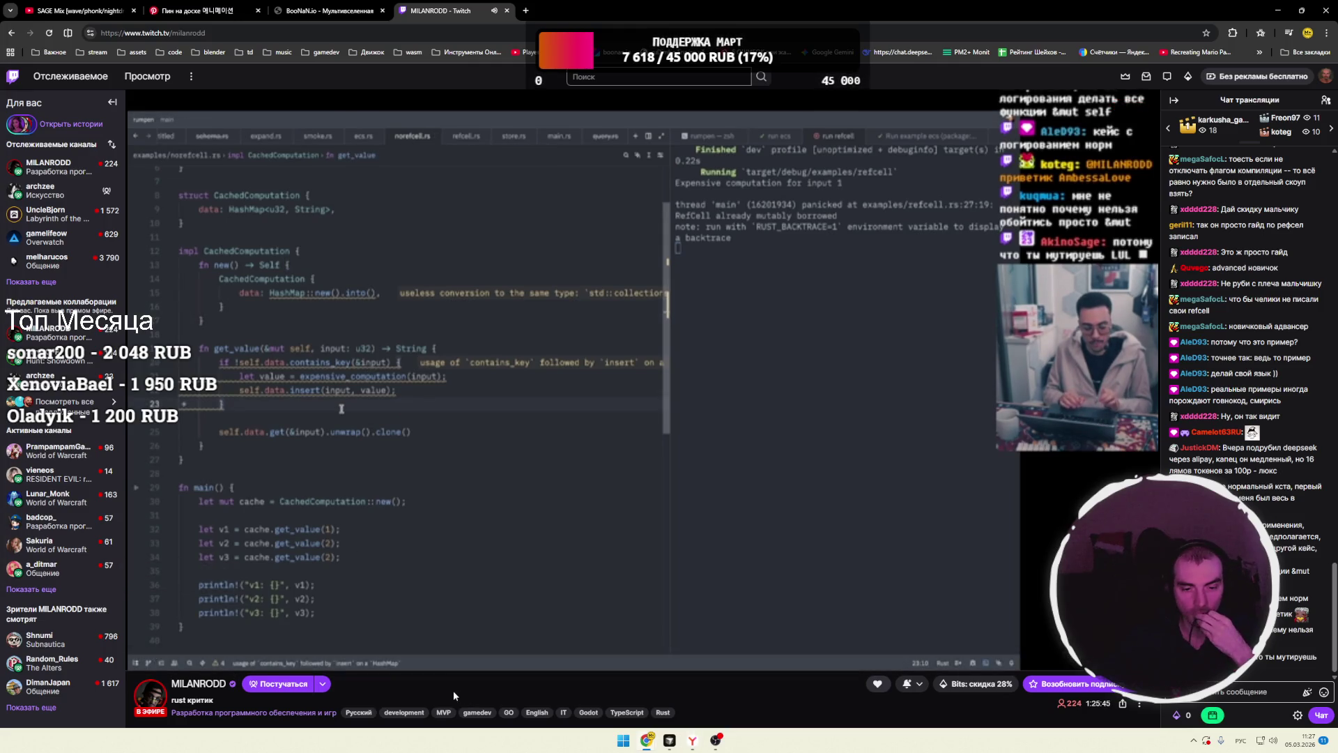
left_click(1213, 714)
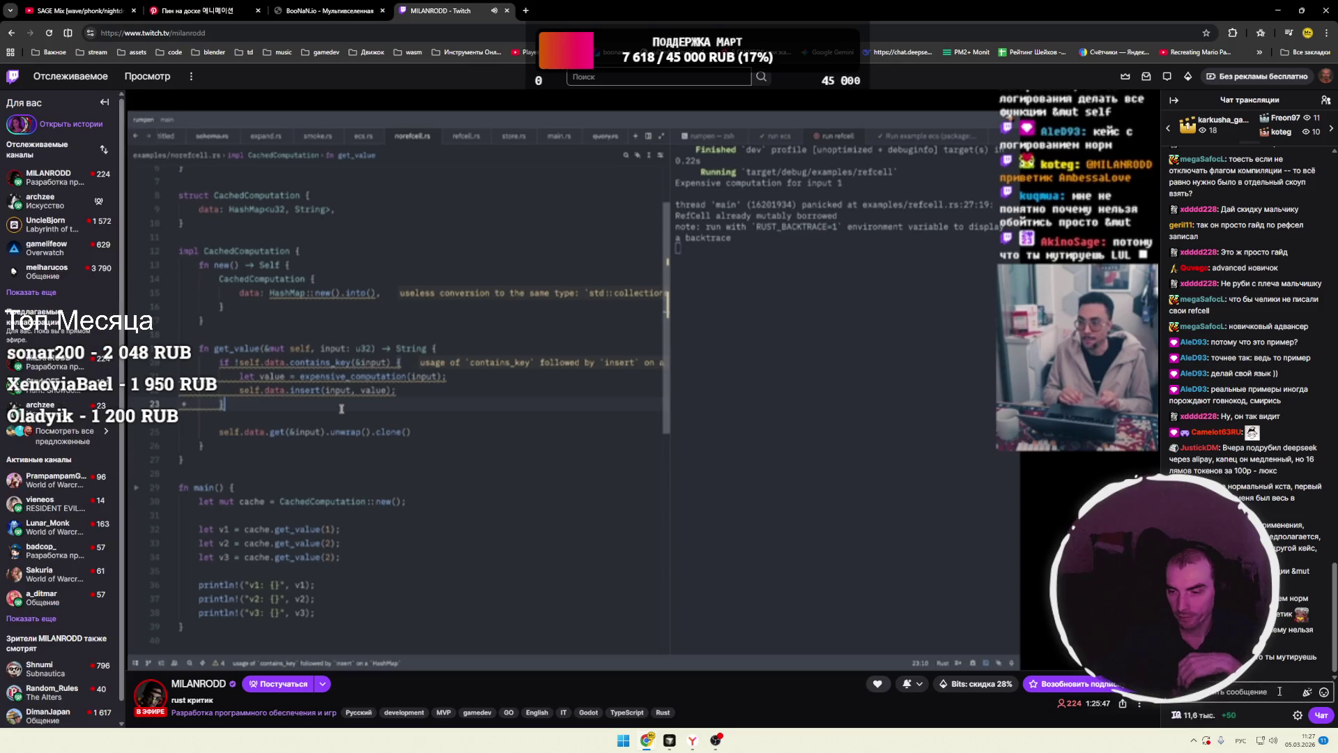
left_click(1250, 697)
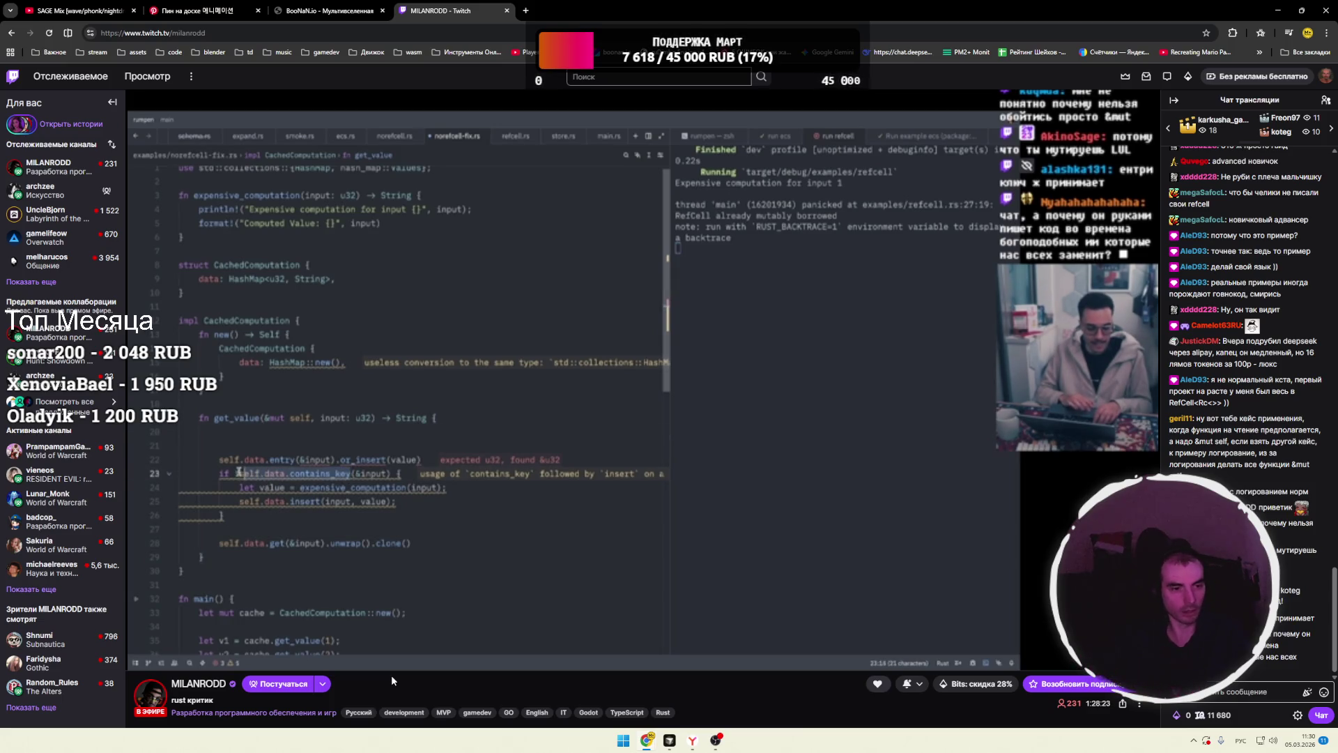
mouse_move(338, 596)
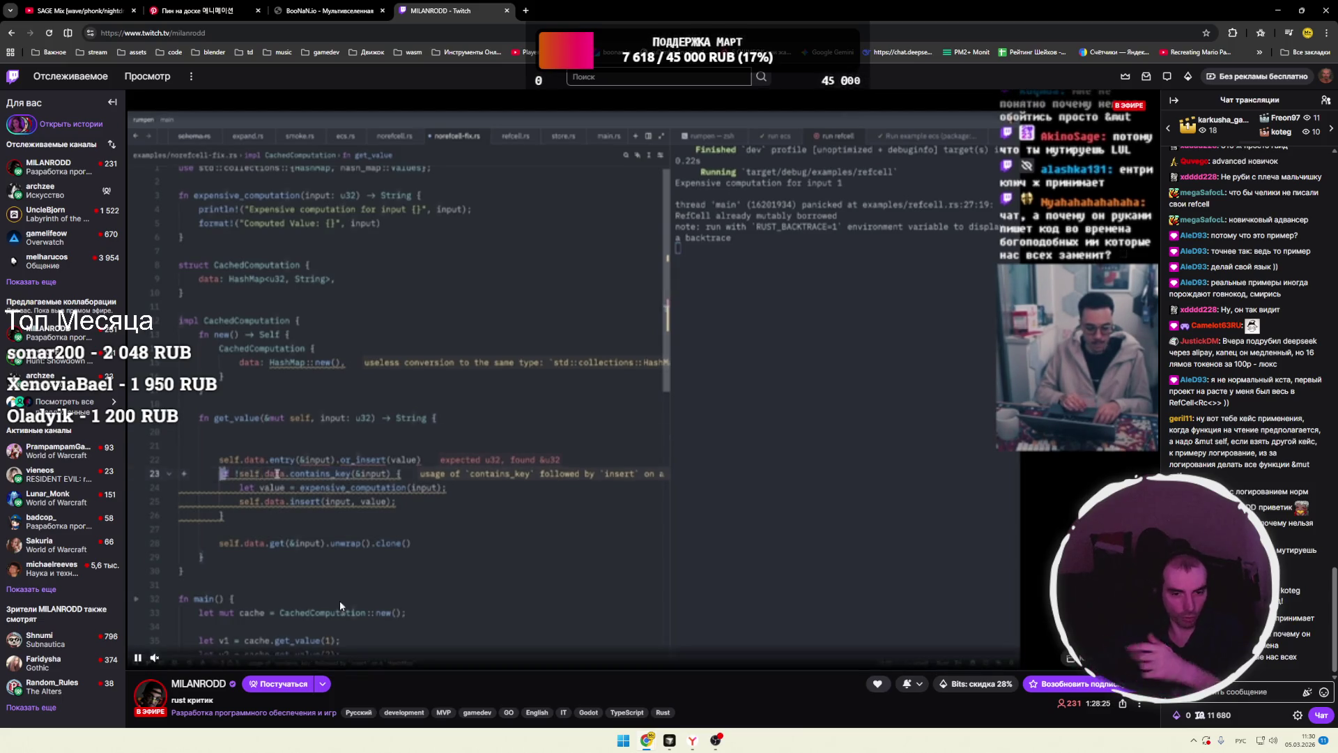
- Drag the Rust stream's volume slider to roughly 48%
left_click_drag(187, 663, 191, 662)
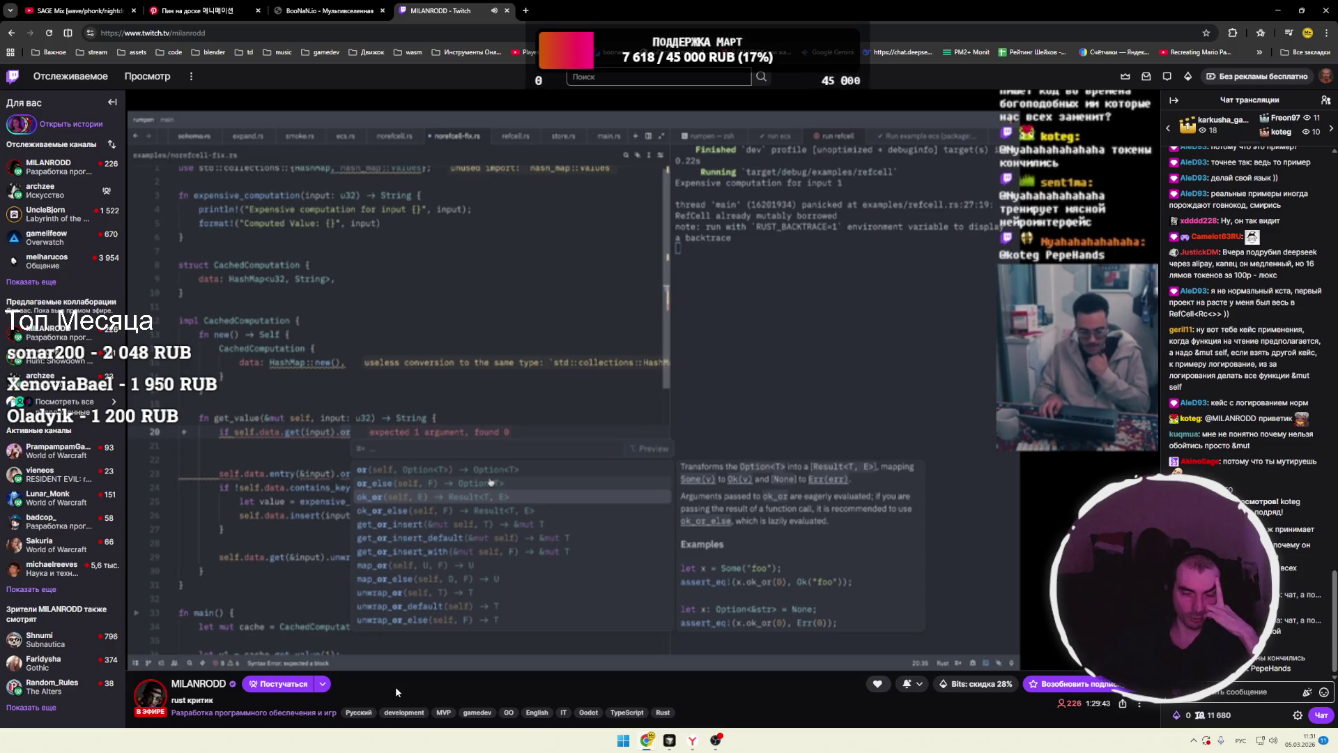
- Drag the muted volume slider right to 50% to unmute the stream
mouse_move(332, 588)
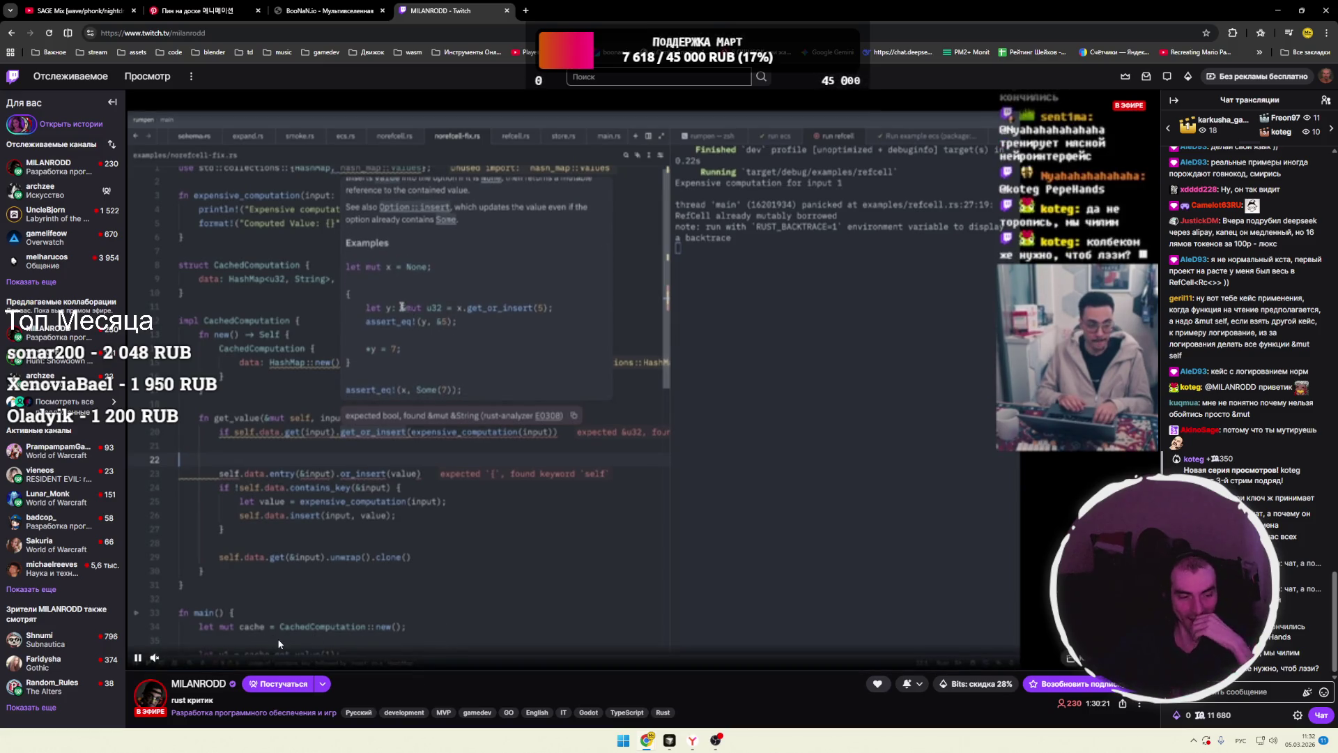
left_click_drag(172, 665, 193, 662)
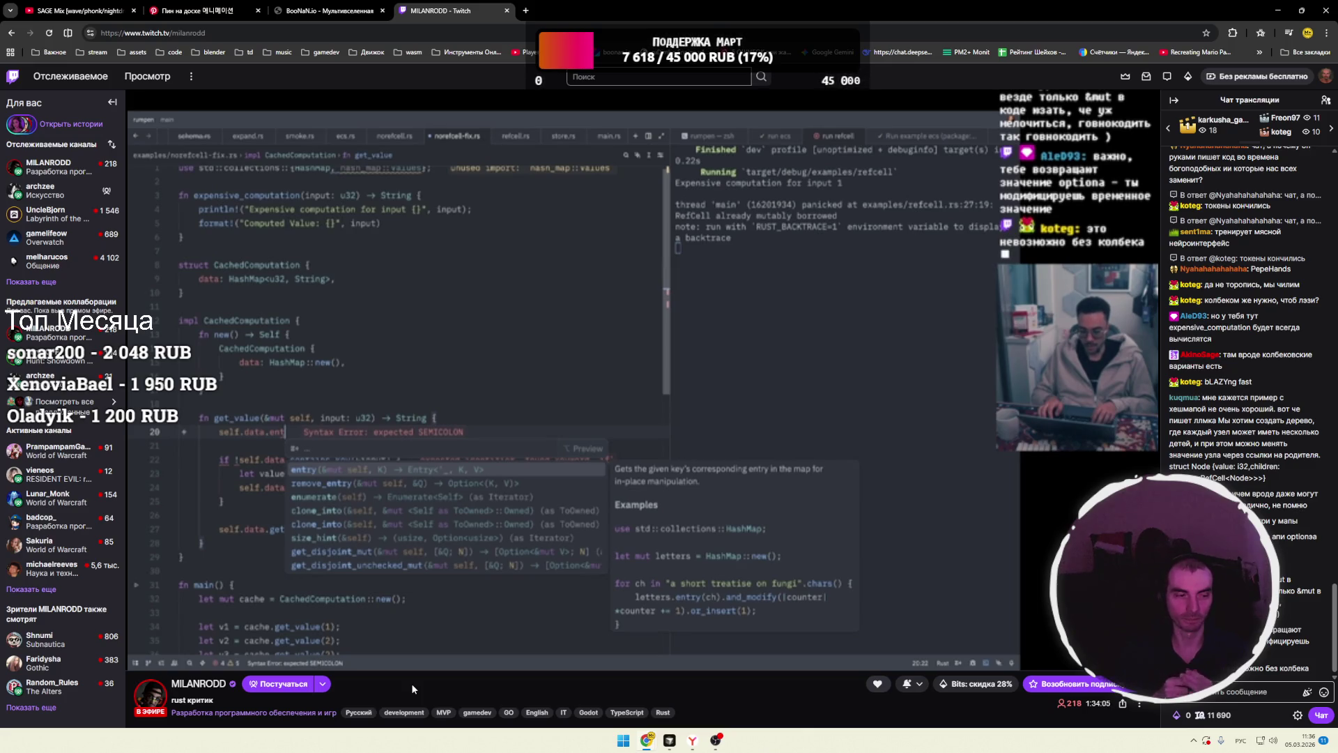
- Unmute the Rust stream's audio with the player's speaker button
left_click(194, 659)
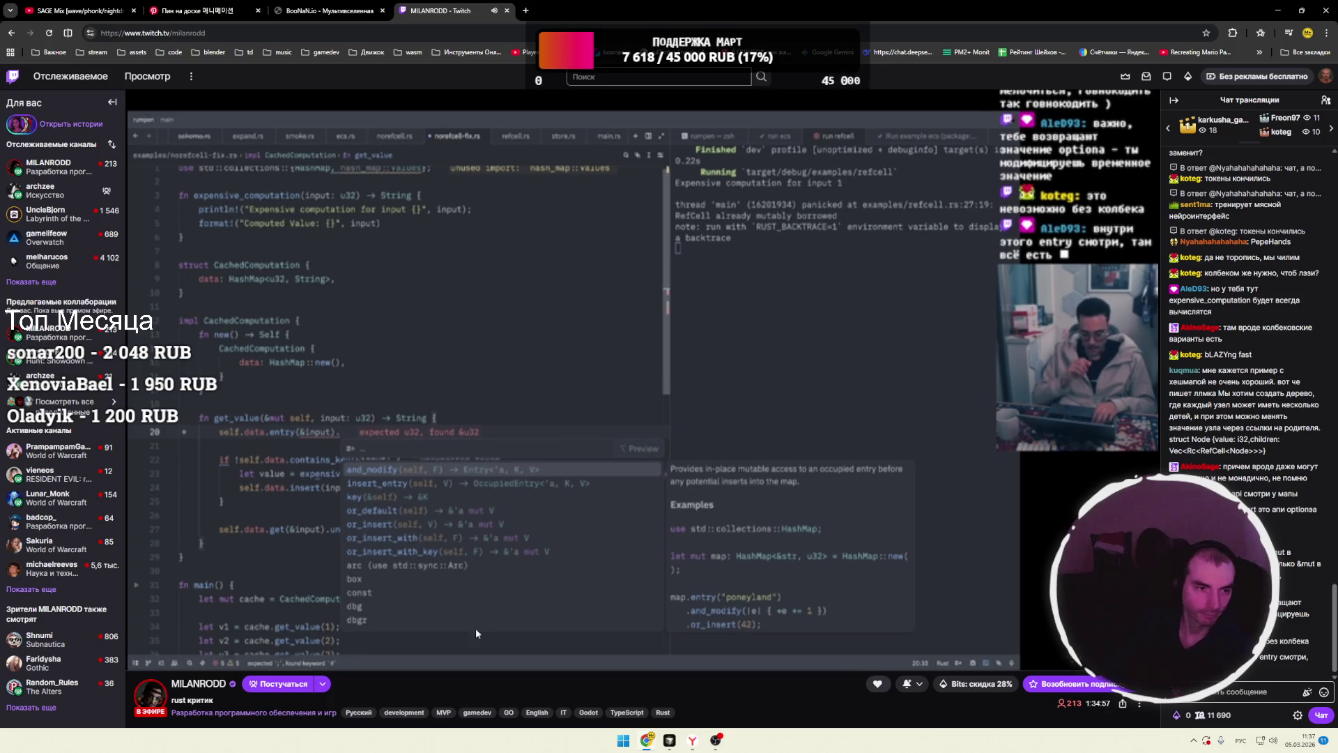
- Start the SAGE Mix music video in another tab, return to Twitch, then Alt+Tab to VS Code
left_click(77, 11)
left_click(416, 263)
left_click(439, 11)
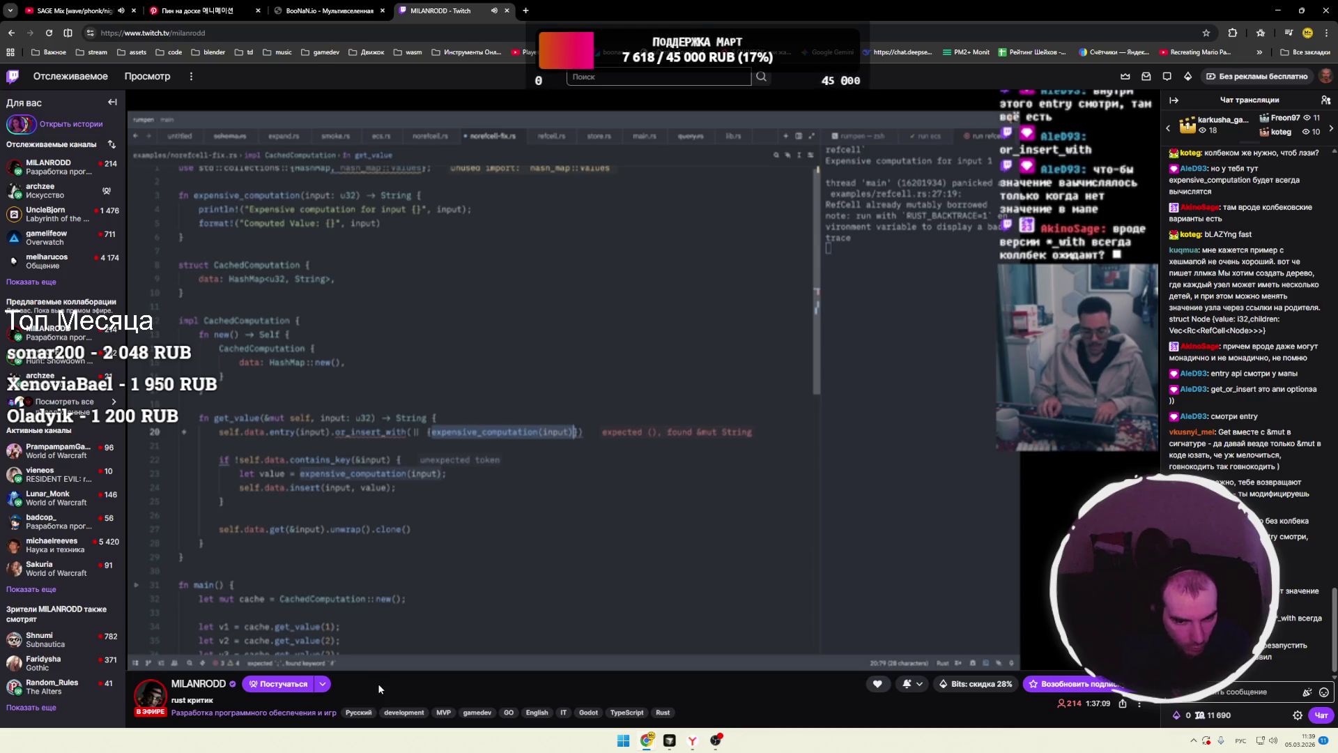
key("alt+Tab")
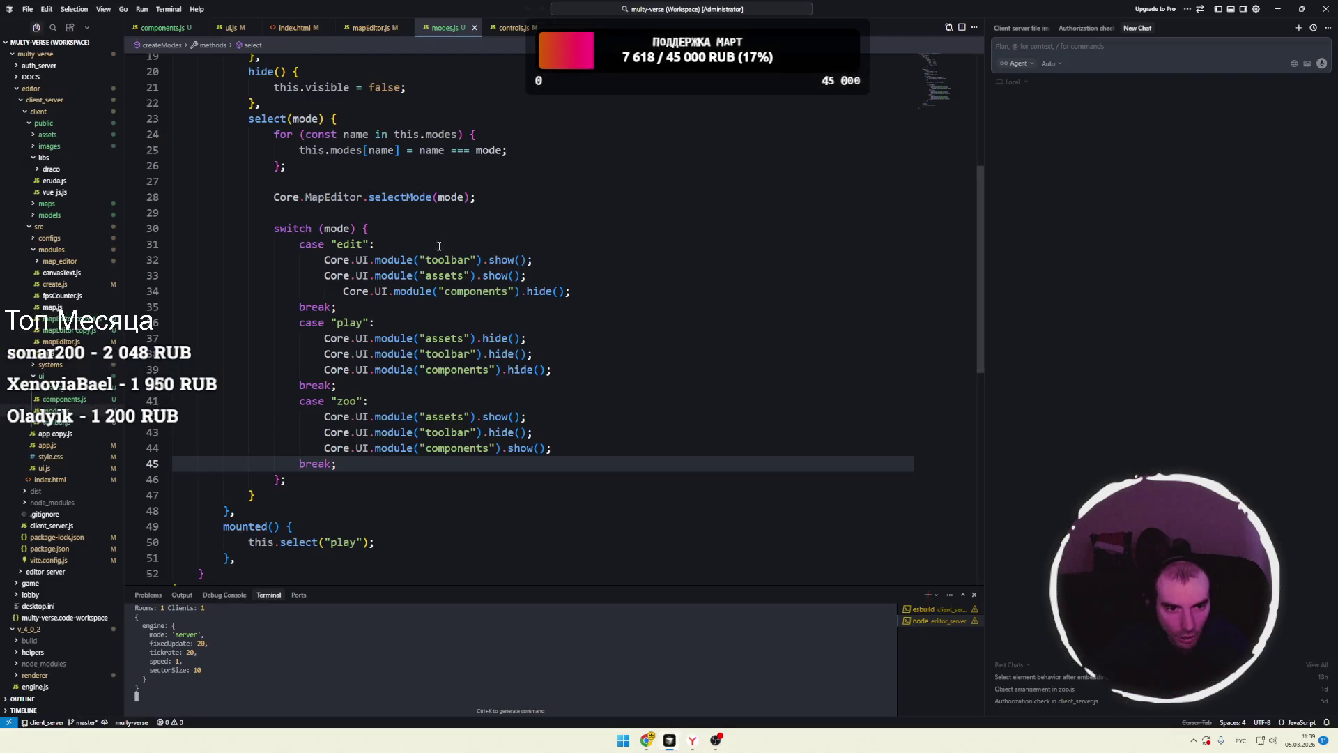
- Select this.Core.Renderer on line 368 in mapEditor.js's zoo case, then deselect it
left_click(448, 239)
scroll(431, 338, "up", 6)
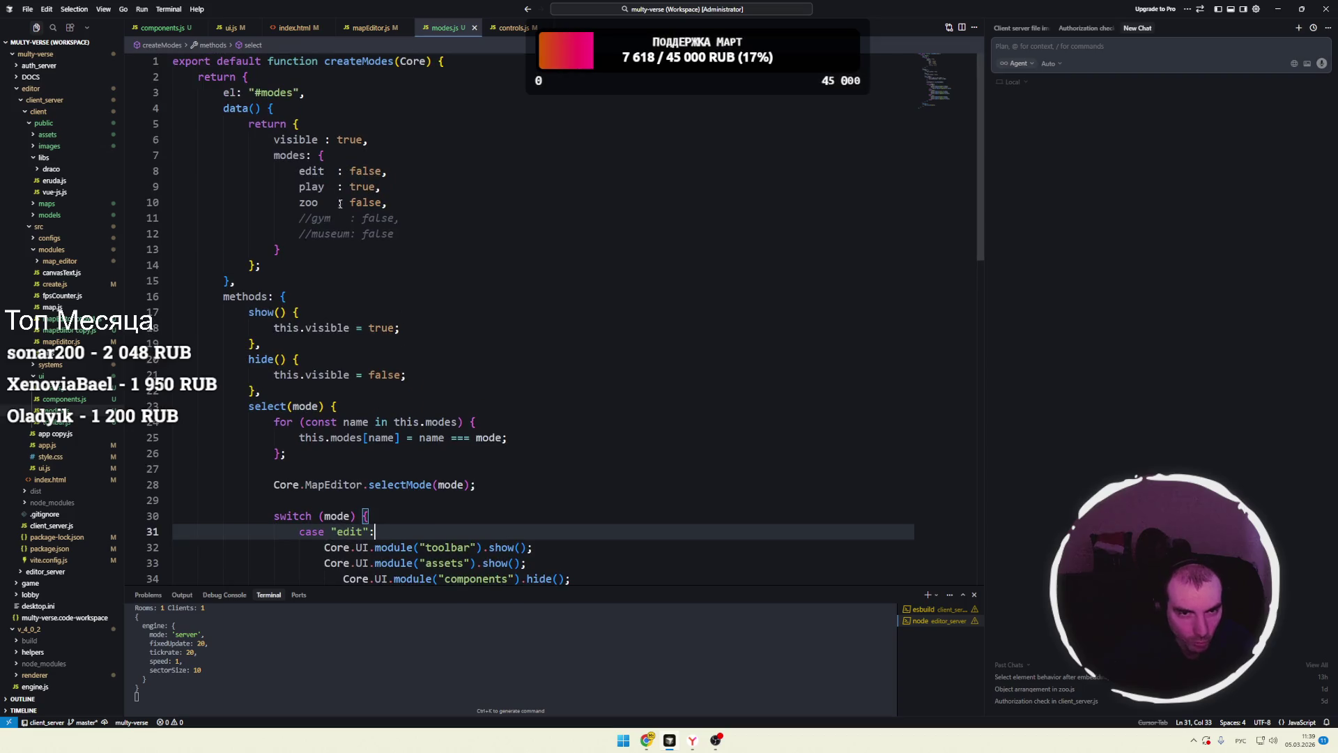
left_click(366, 27)
scroll(462, 260, "down", 2)
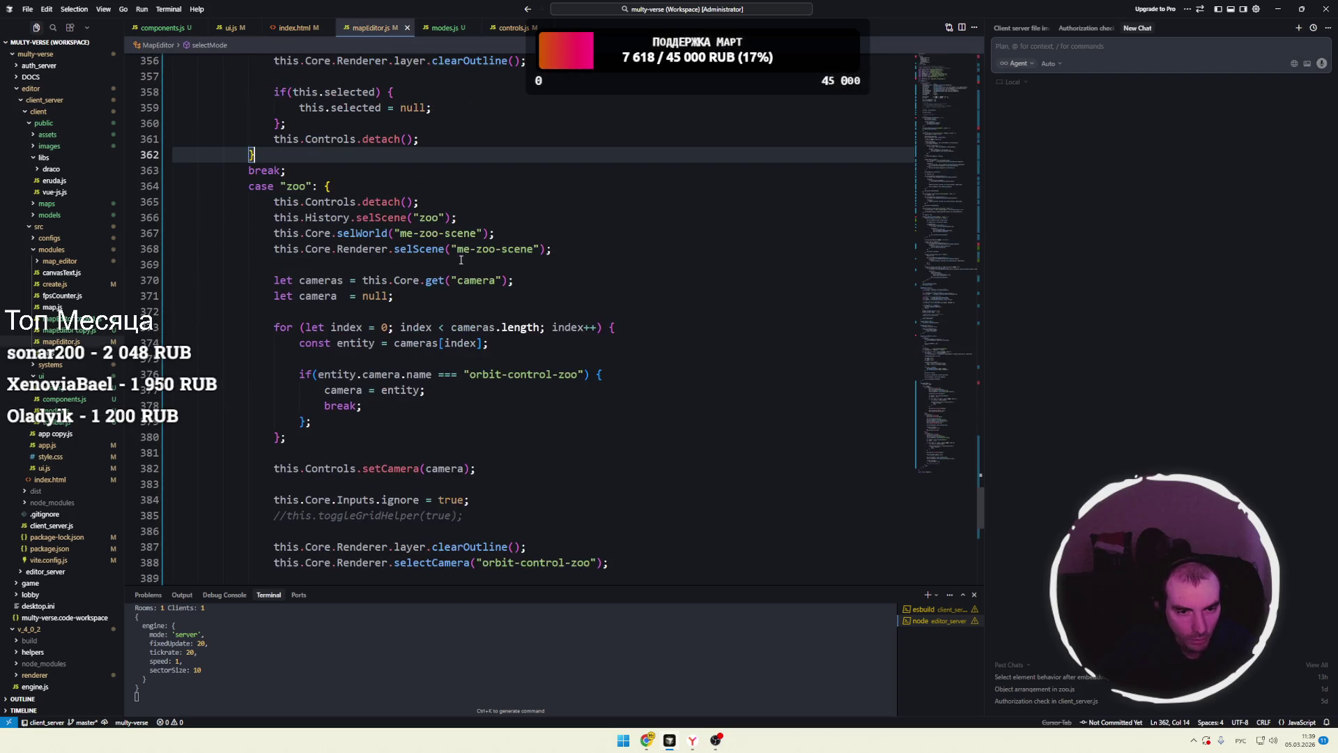
left_click(375, 266)
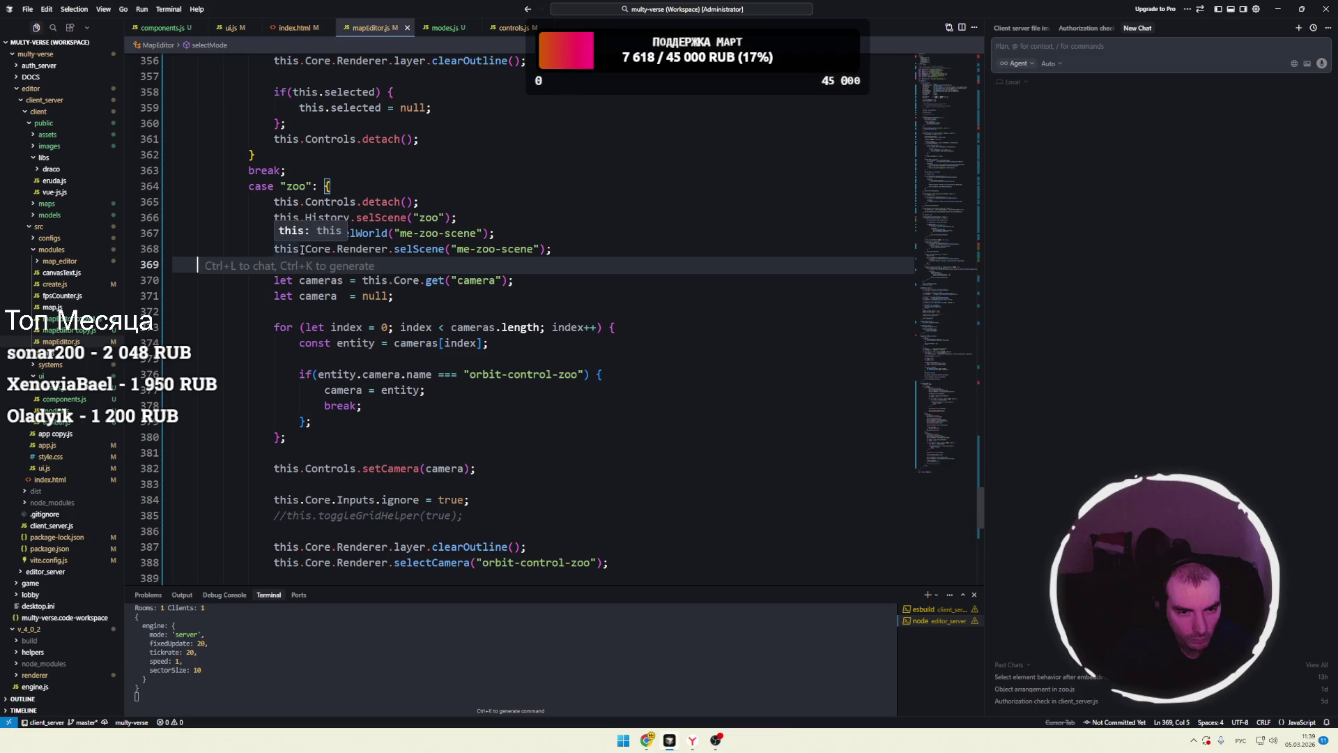
left_click_drag(274, 248, 388, 249)
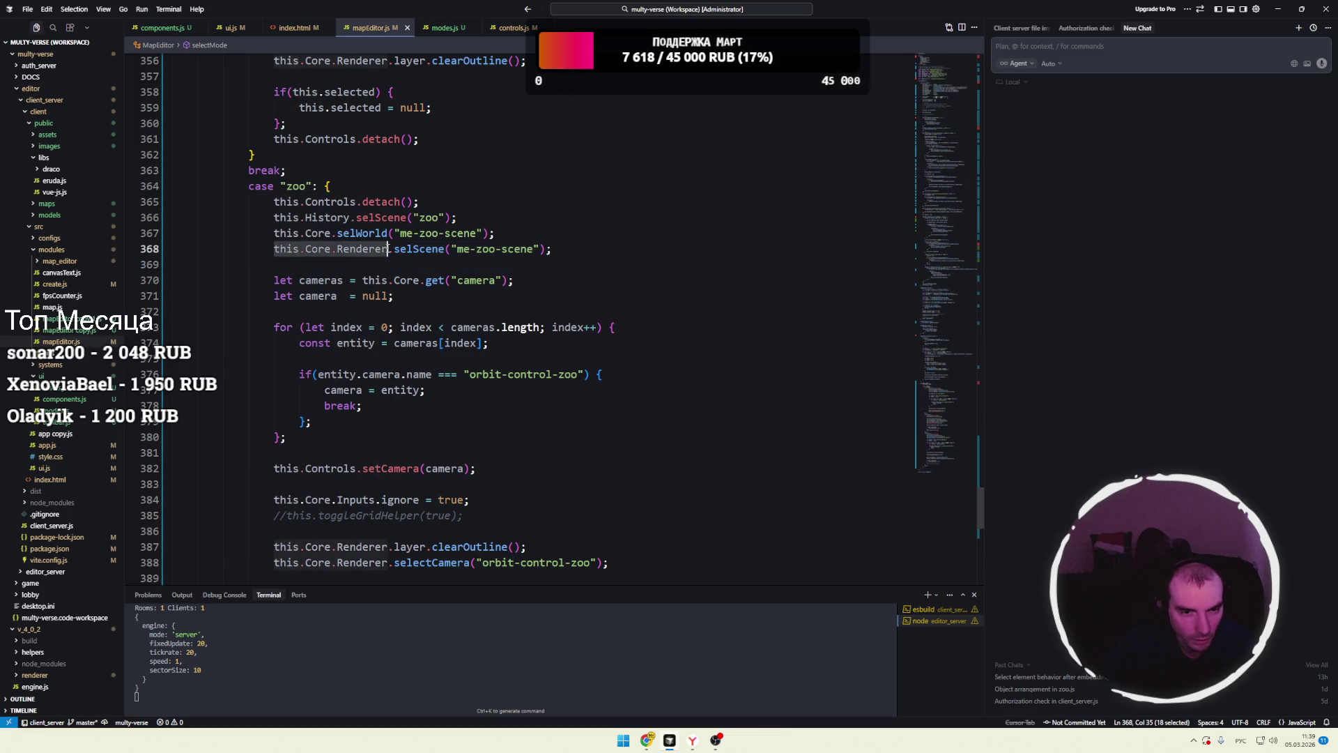
left_click(357, 249)
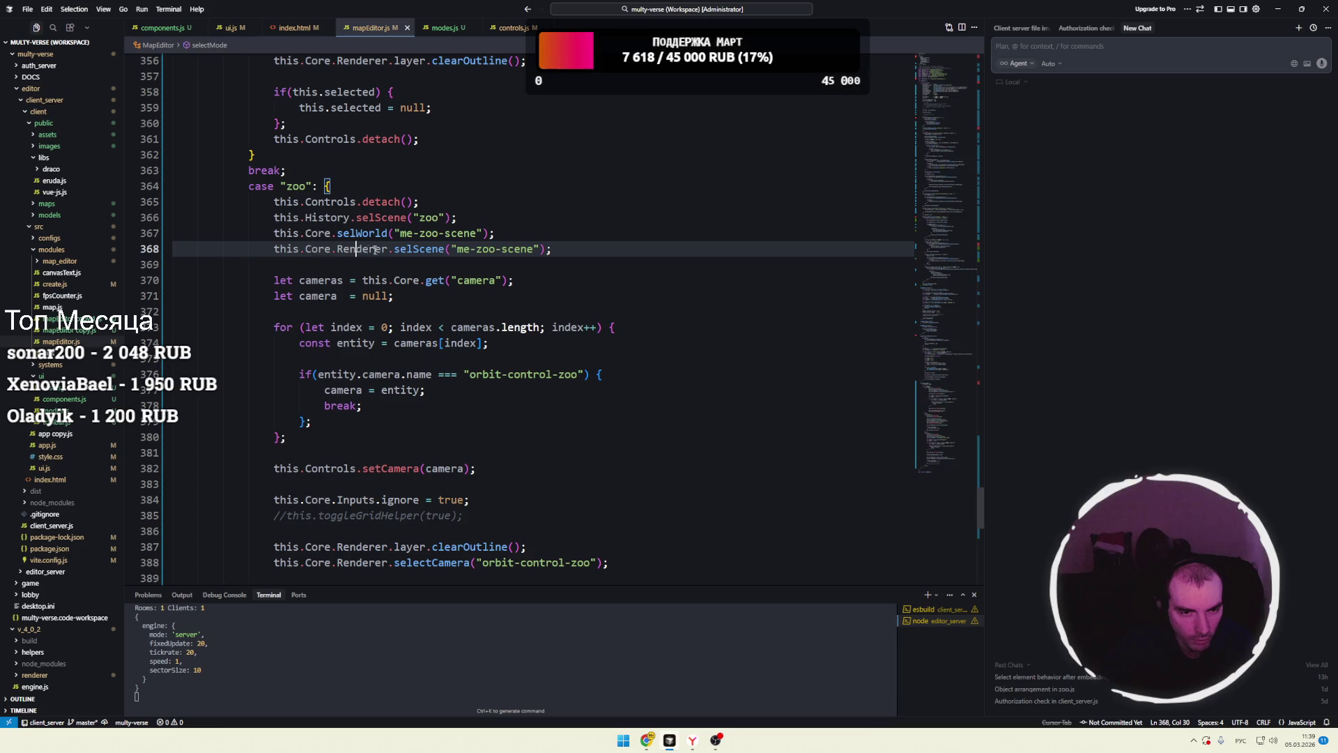
- Scroll mapEditor.js up via the minimap, then view ui.js and modes.js's mode switch
scroll(388, 267, "down", 1)
scroll(424, 209, "up", 2)
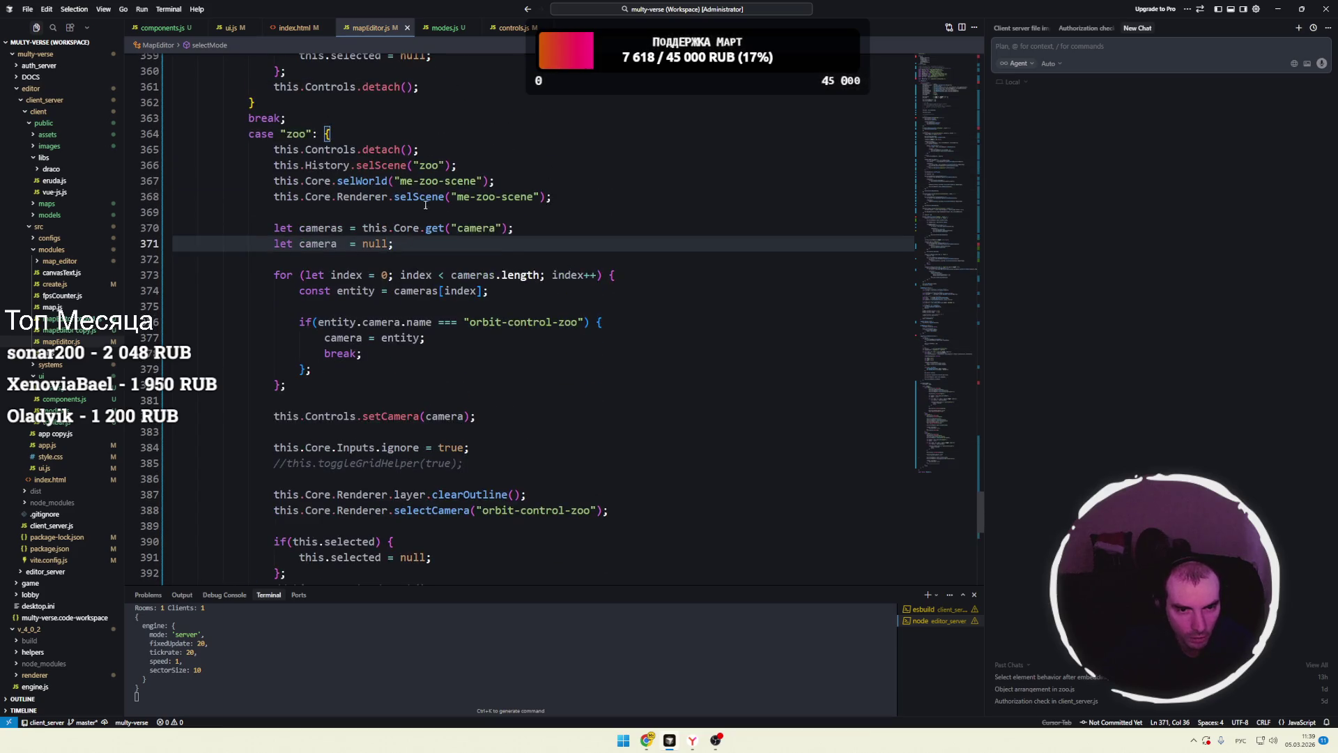
scroll(610, 201, "down", 6)
scroll(883, 318, "up", 7)
mouse_move(955, 434)
left_mouse_down()
mouse_move(767, 349)
mouse_move(471, 245)
left_mouse_up()
scroll(471, 245, "up", 20)
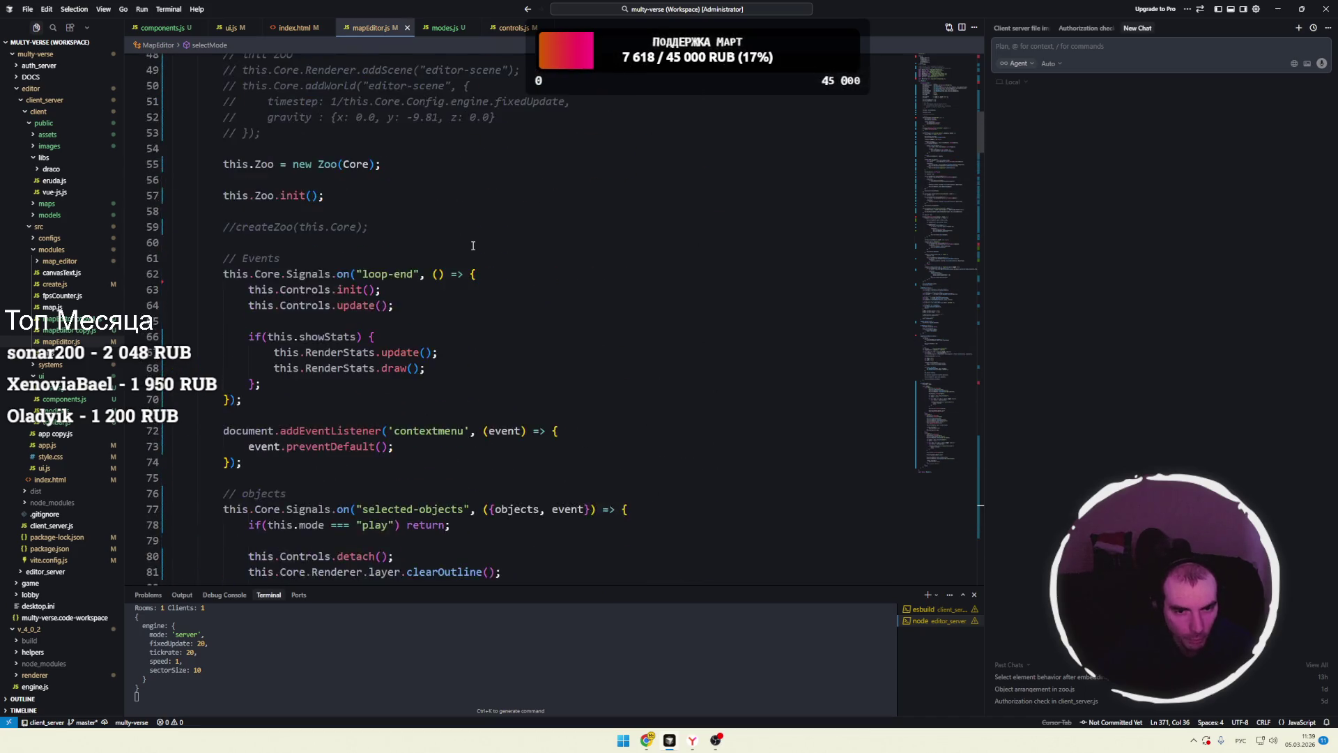
scroll(472, 248, "up", 2)
left_click(233, 28)
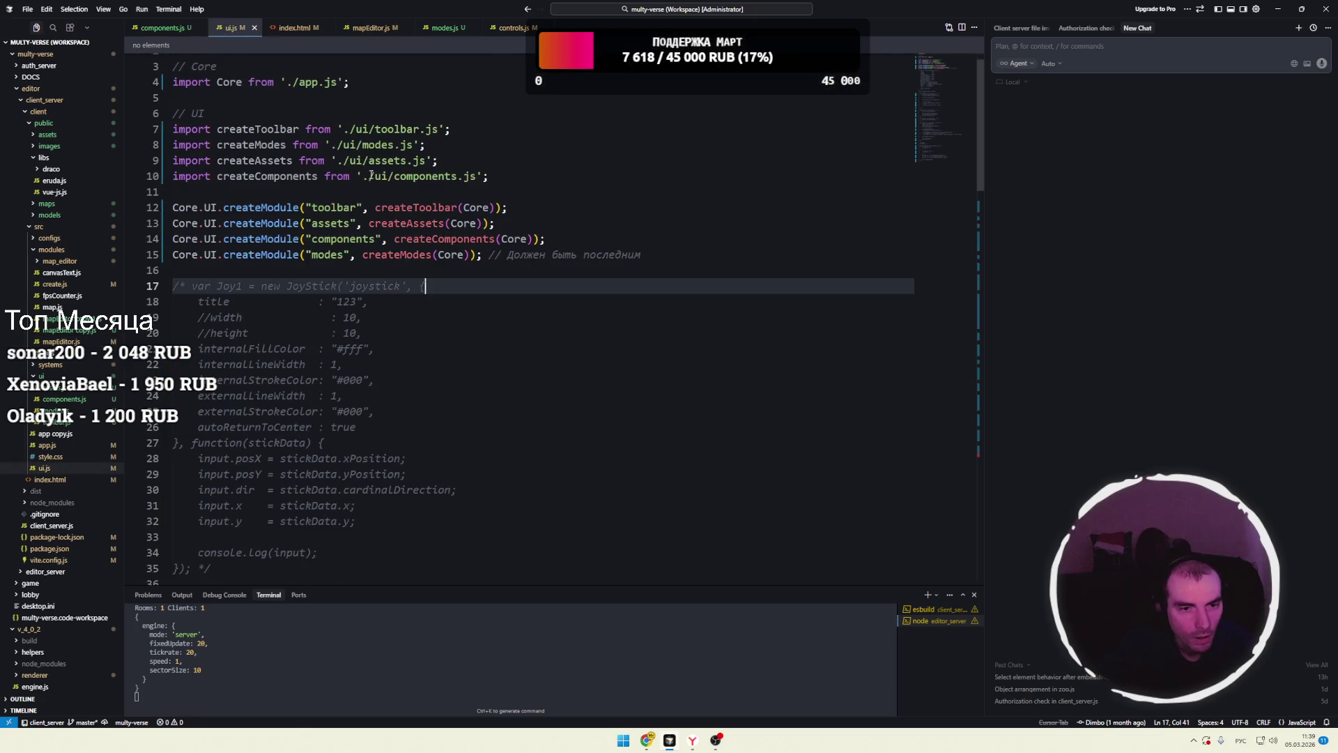
left_click(443, 27)
- Open assets.js and place the caret inside its Core.Create.object call
scroll(452, 89, "down", 4)
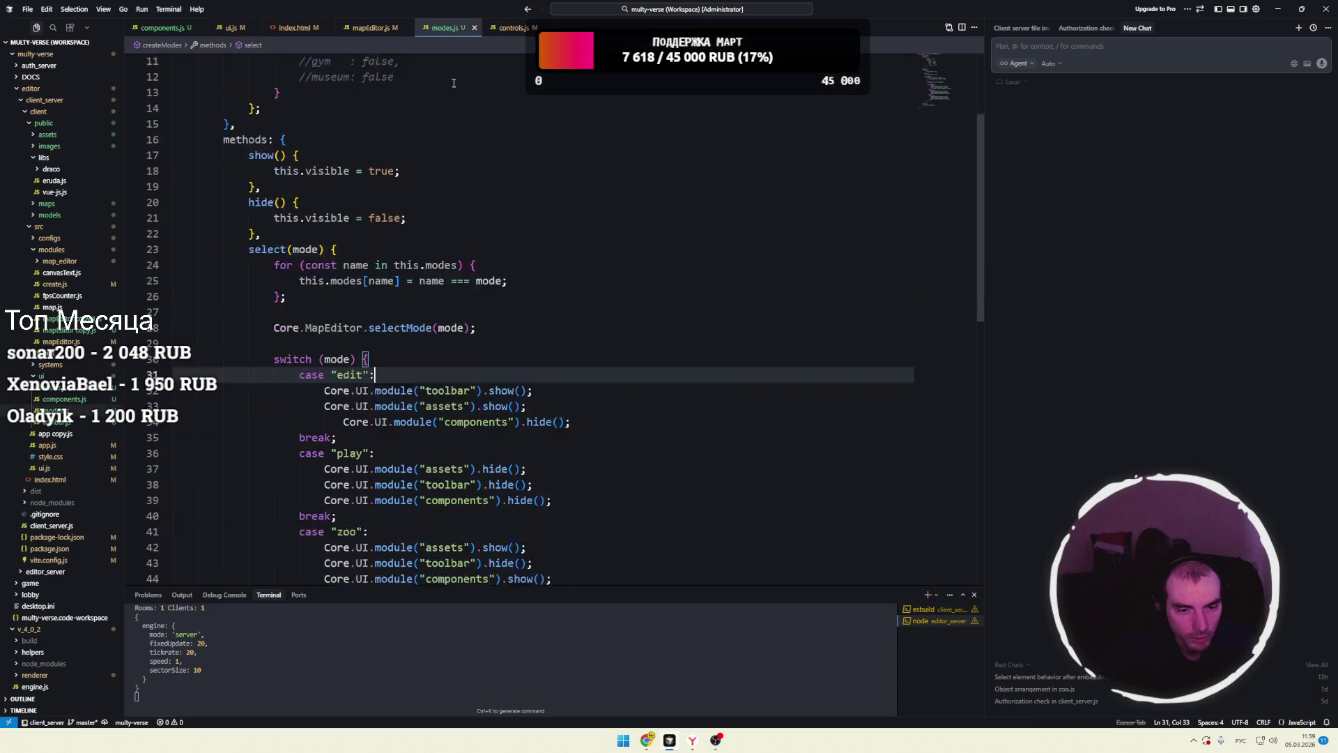
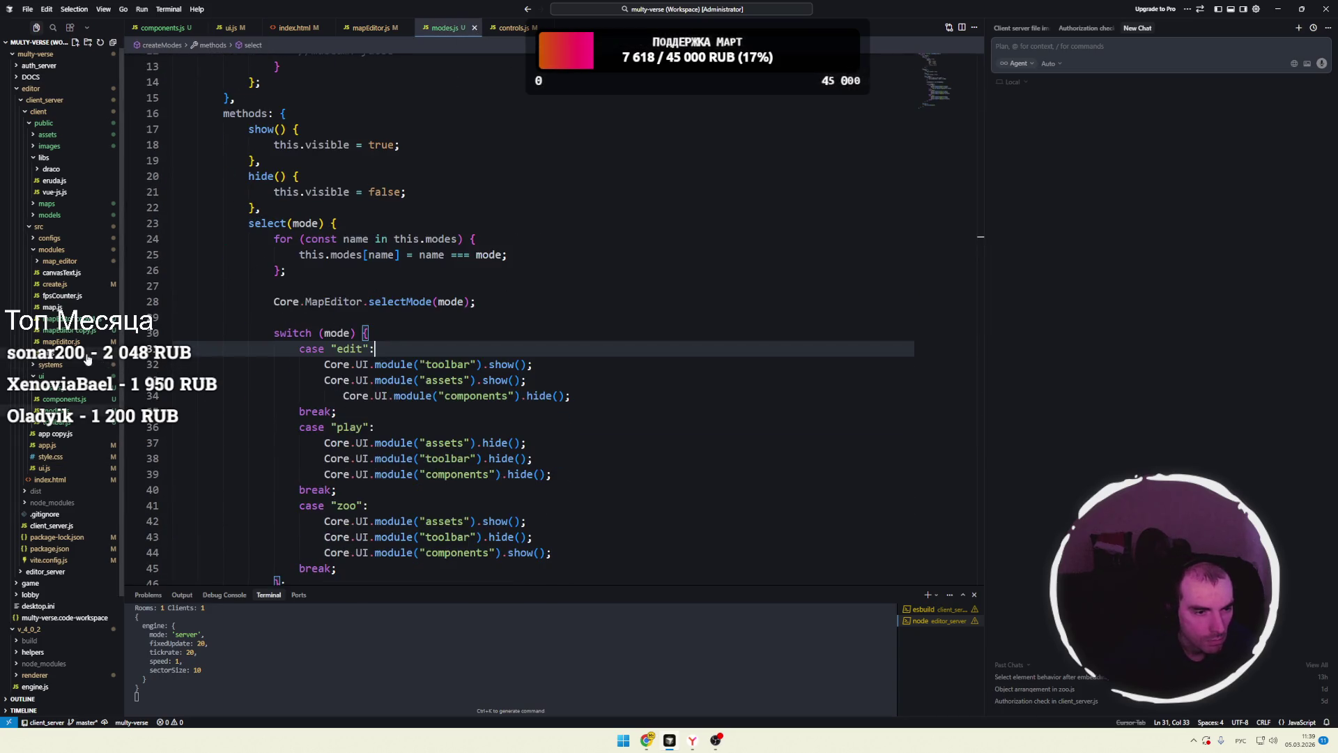
scroll(62, 369, "down", 2)
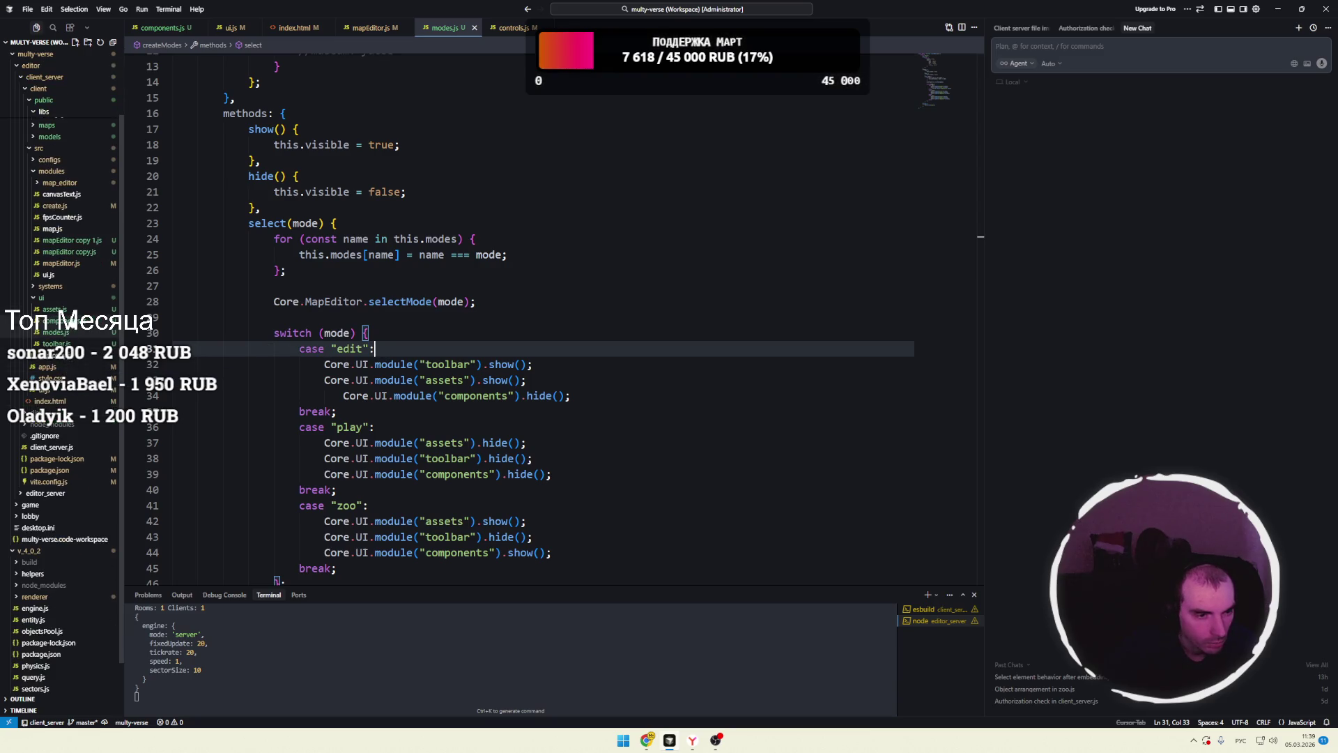
- Open assets.js and place the caret inside its Core.Create.object call
left_click(56, 310)
left_click(394, 270)
scroll(349, 335, "up", 5)
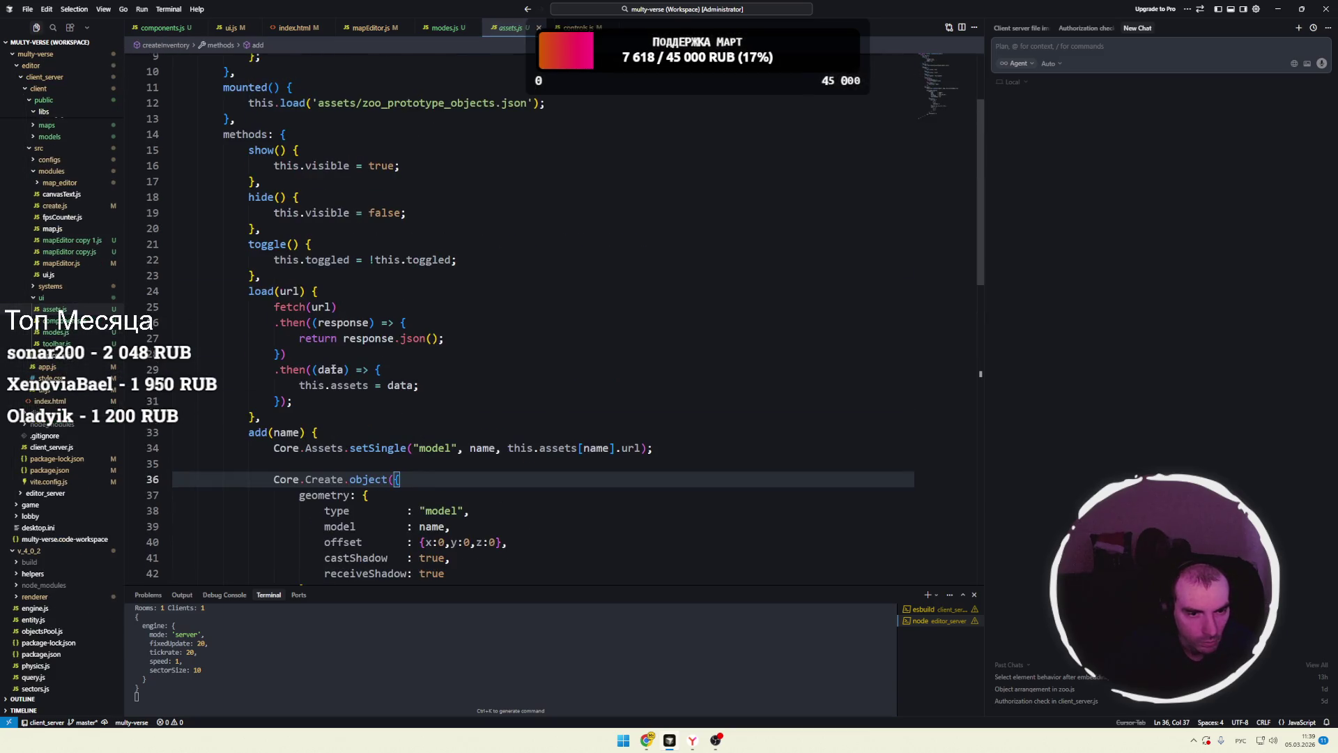
- Join both .then((response)) and .then((data)) calls onto the preceding lines in load(url)
left_click(313, 290)
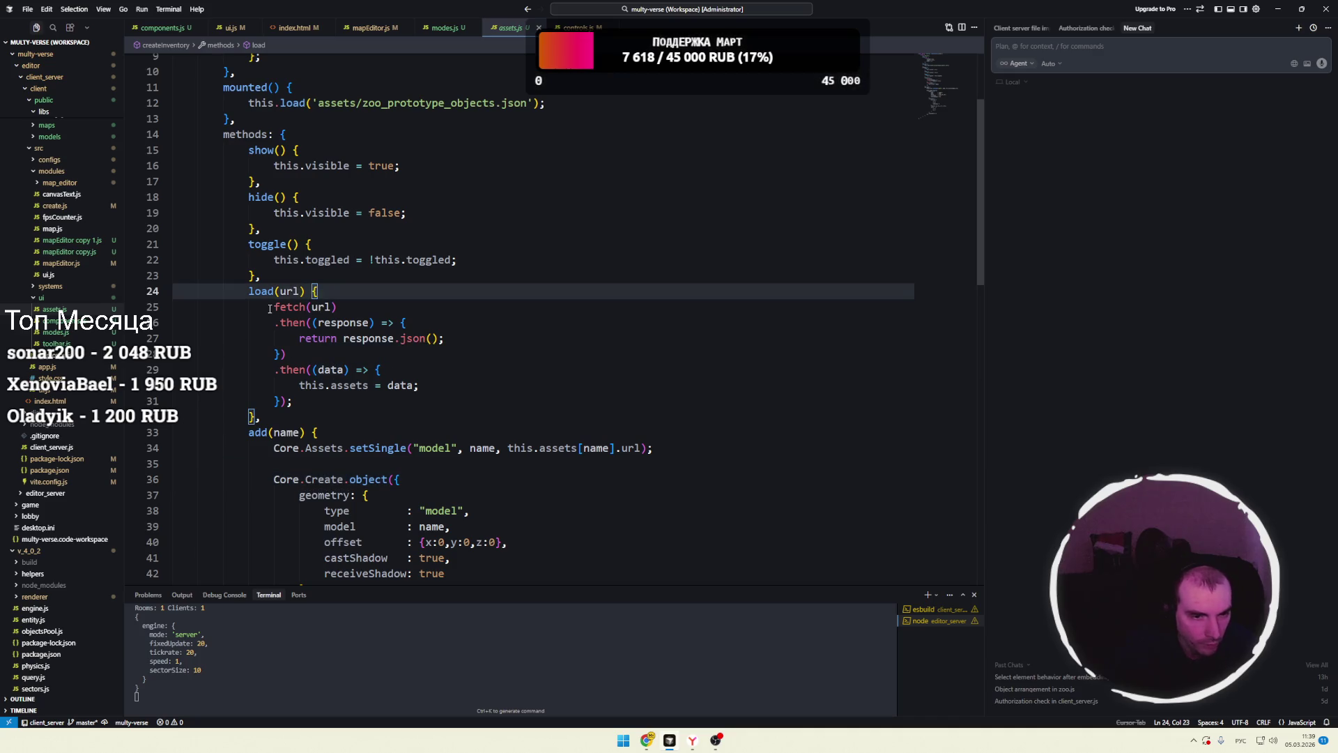
left_click_drag(269, 309, 369, 310)
left_click(291, 338)
left_click(338, 307)
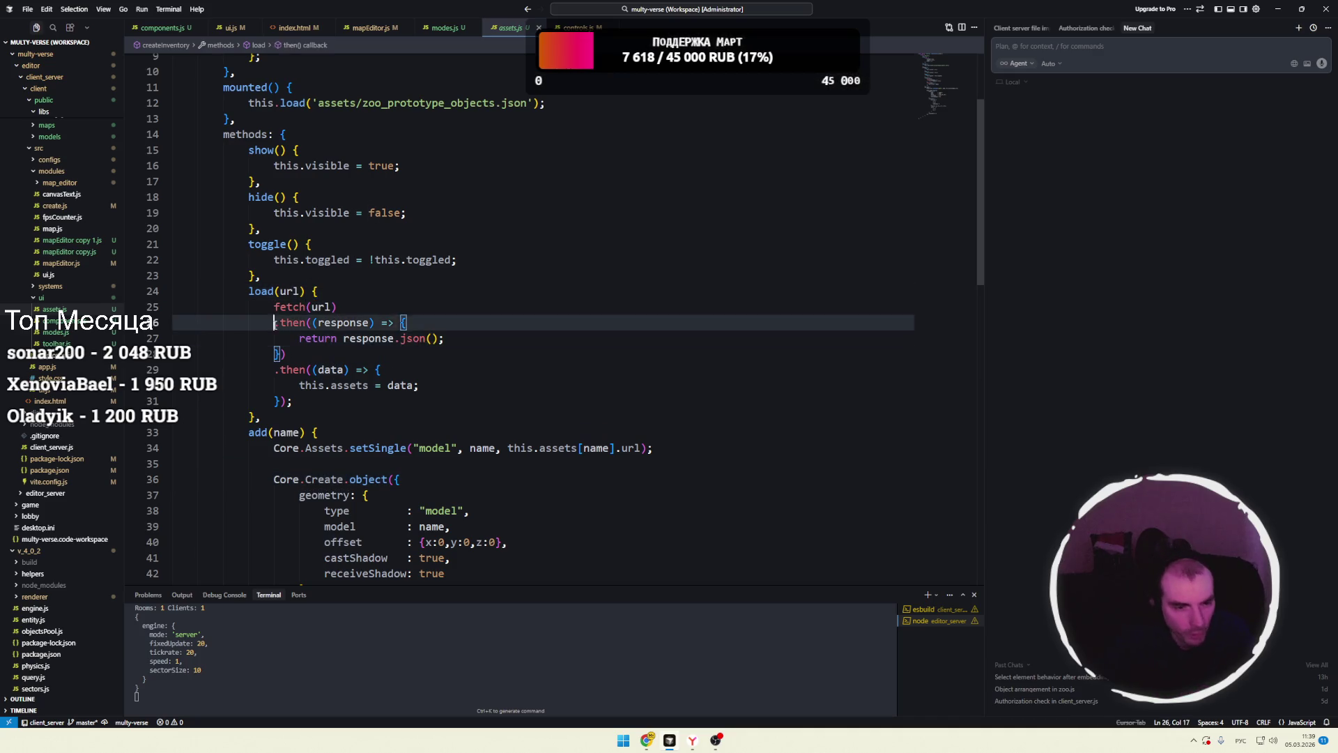
key("ctrl+Delete")
key("End")
key("Down")
left_click(339, 336)
key("ctrl+shift+Right")
key("BackSpace")
- Review the reformatted fetch block and move to the this.assets = data line
left_click_drag(274, 306, 318, 354)
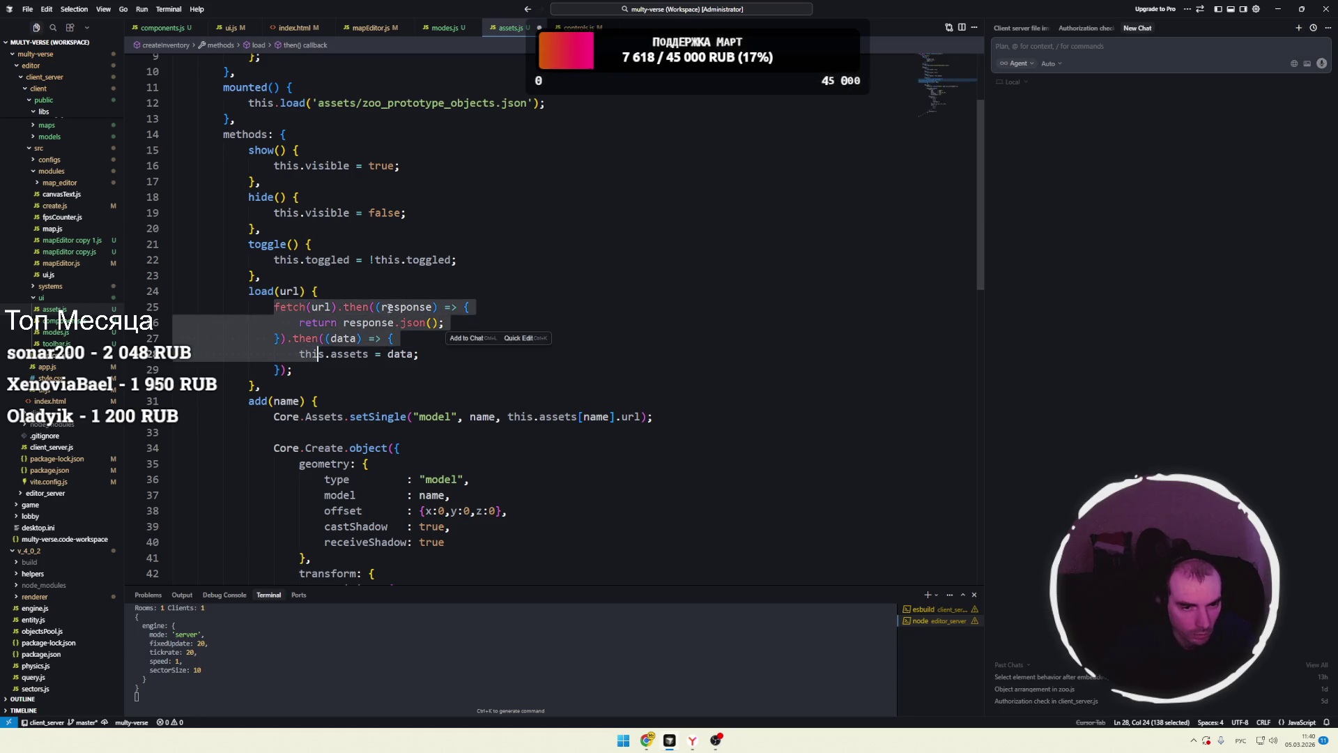
left_click(319, 291)
left_click(350, 307)
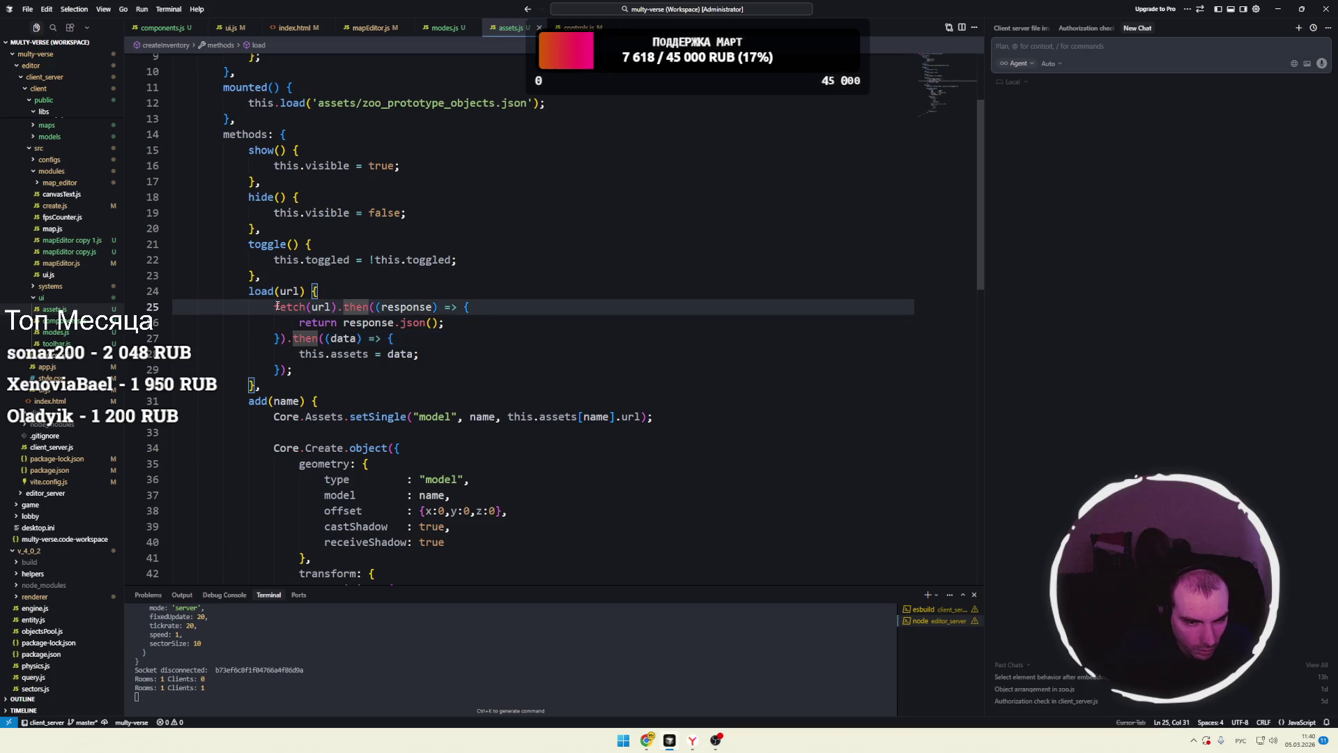
left_click_drag(274, 306, 444, 307)
left_click_drag(446, 369, 274, 306)
left_click(357, 307)
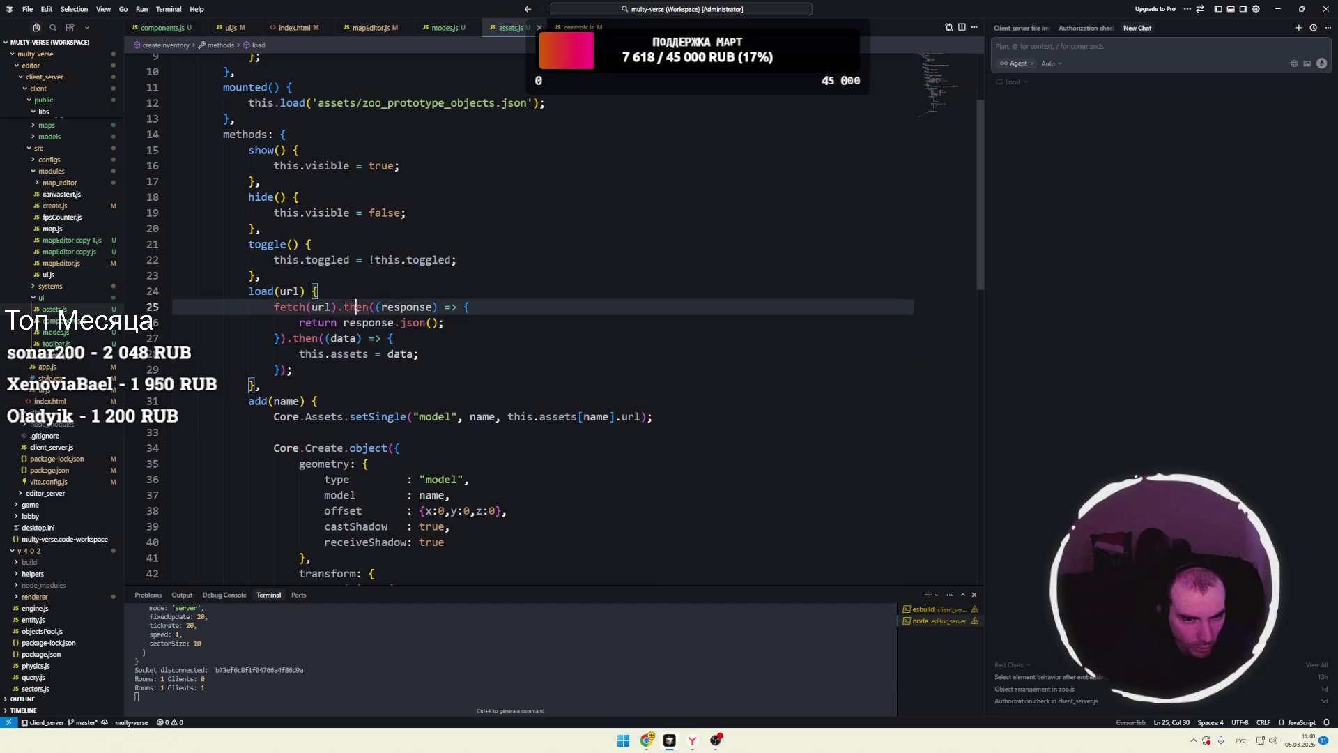
left_click(332, 368)
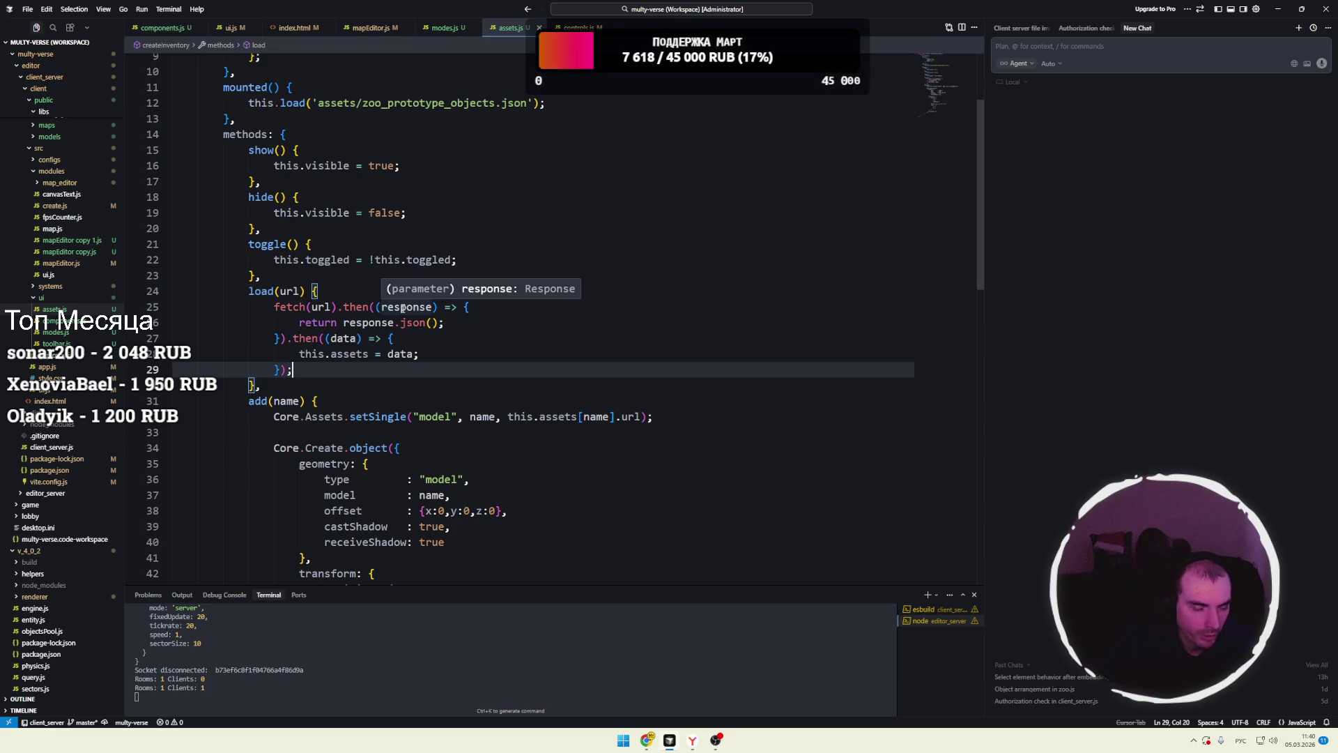
key("Up")
scroll(352, 370, "down", 3)
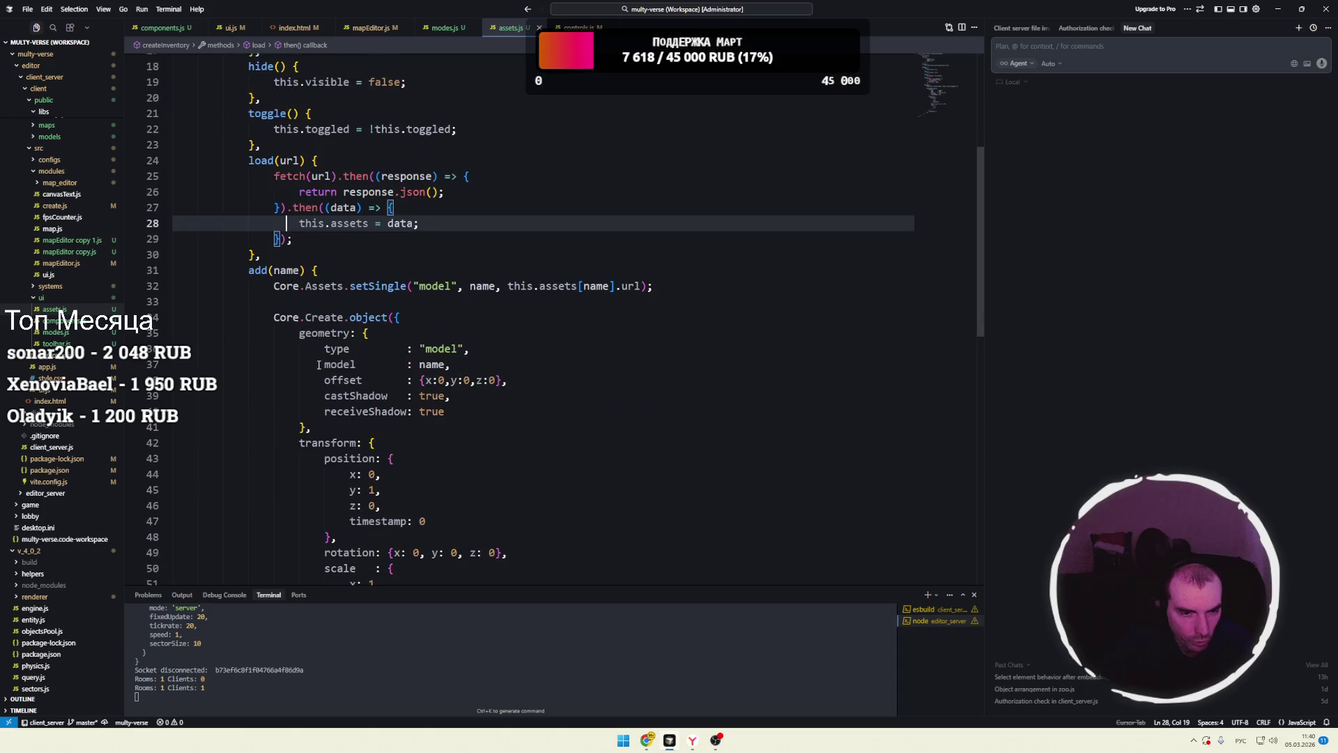
key("alt+Tab")
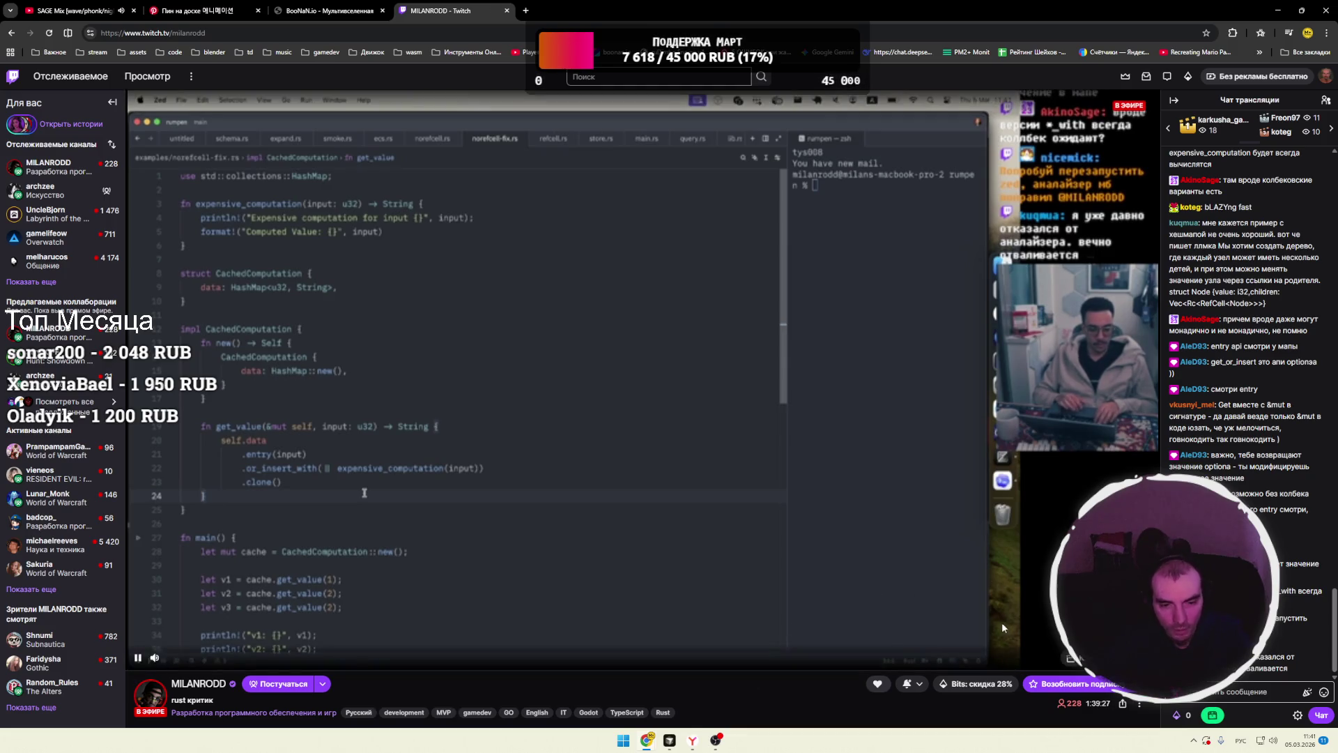
- Send the message 'йм и' in the Twitch stream chat
left_click(1215, 694)
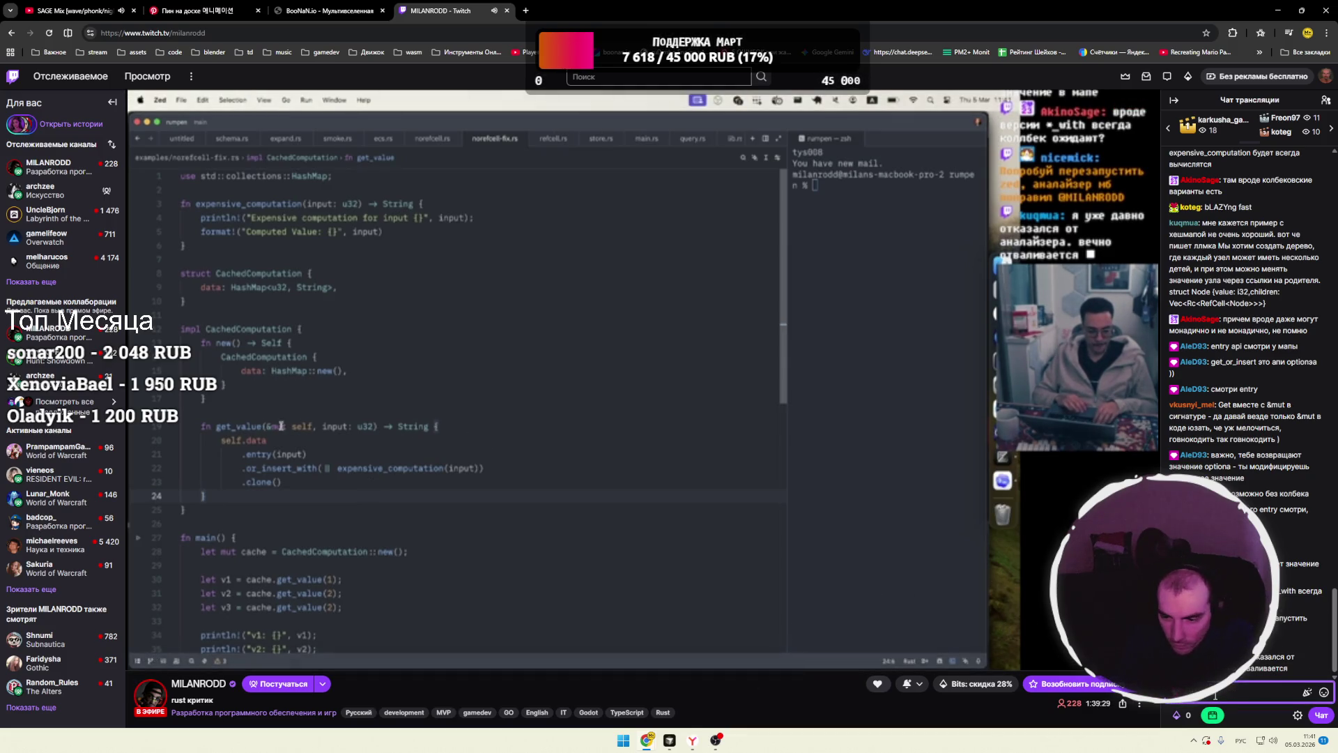
type("йми чё в коде")
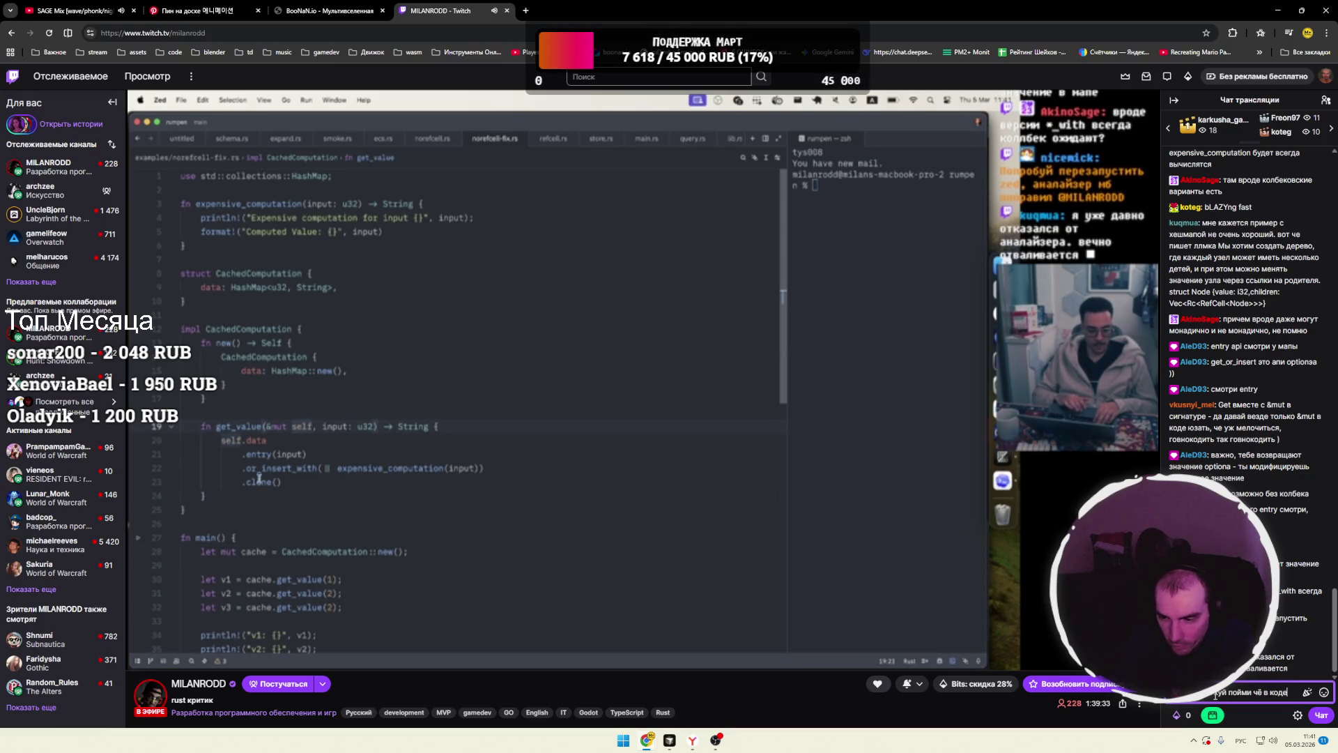
type(" и")
key("Return")
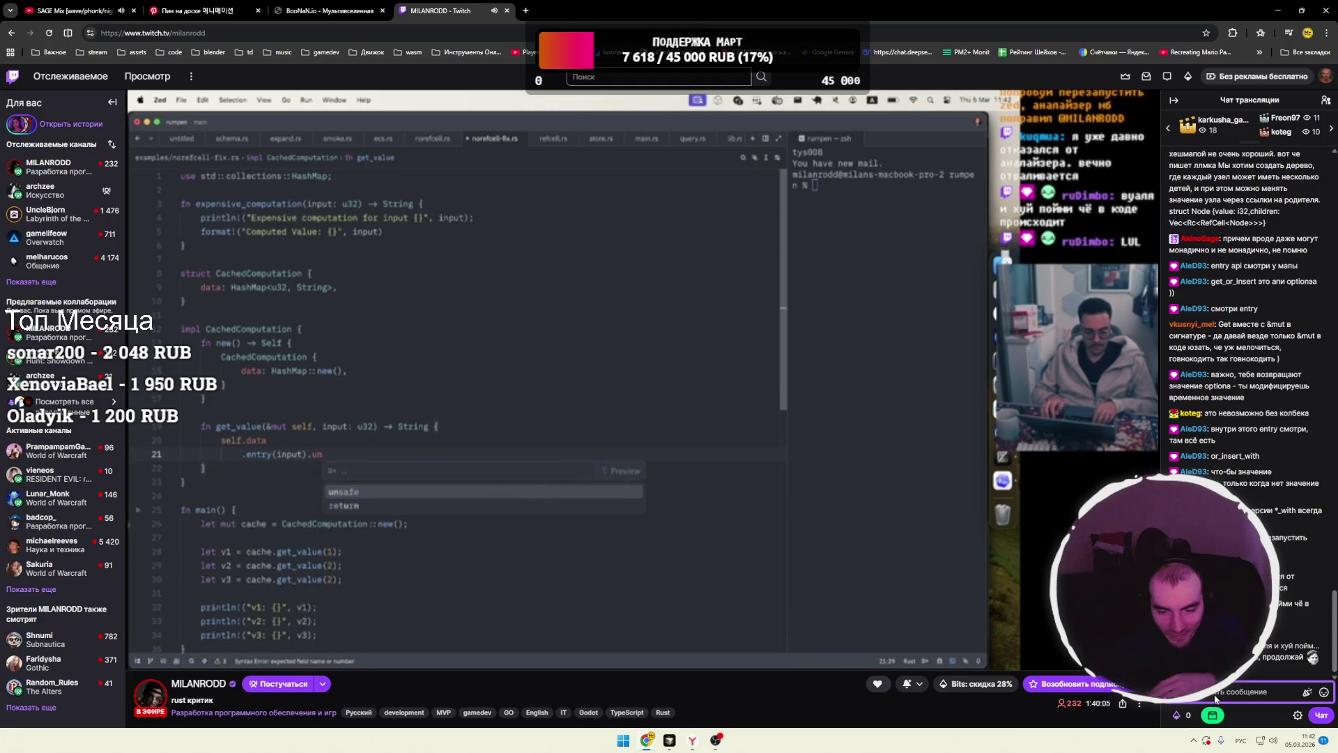
- Browse chat emotes, then close the MILANRODD Twitch tab and orbit around the character
left_click(1324, 691)
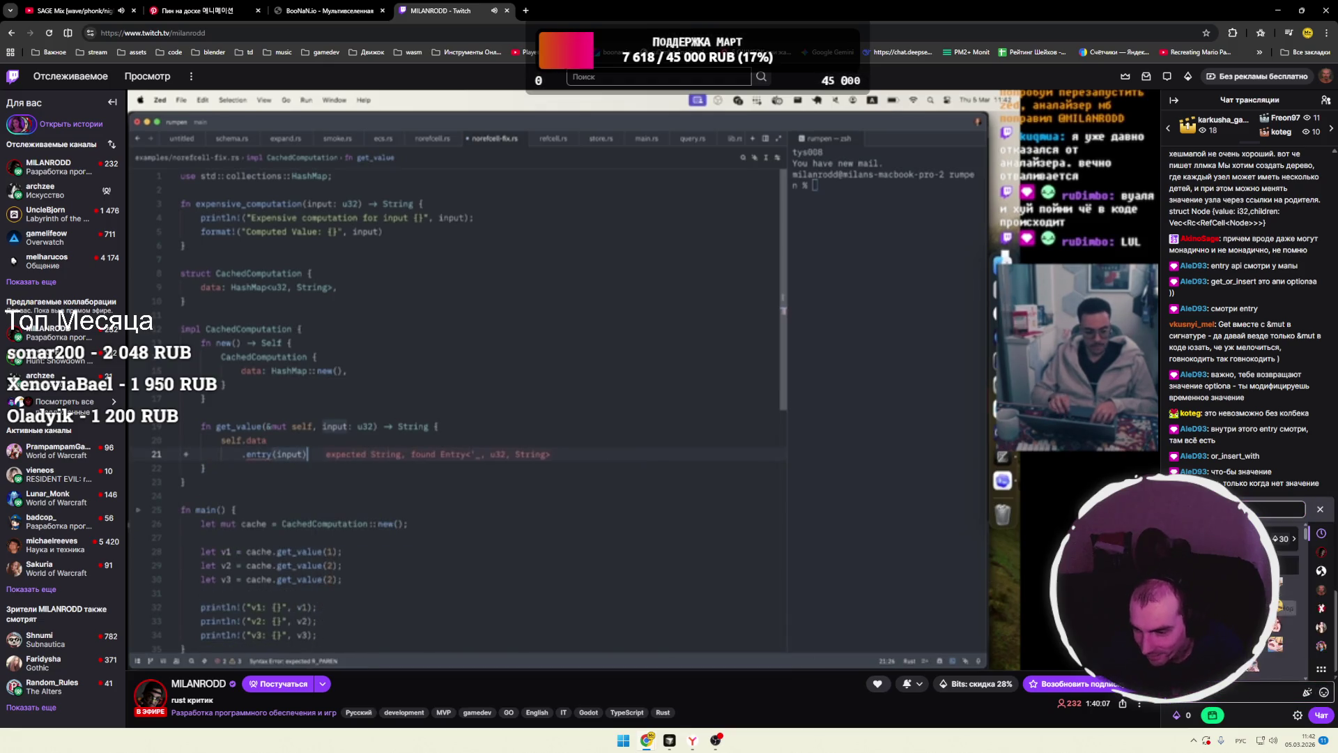
left_click(1286, 692)
left_click(1286, 692)
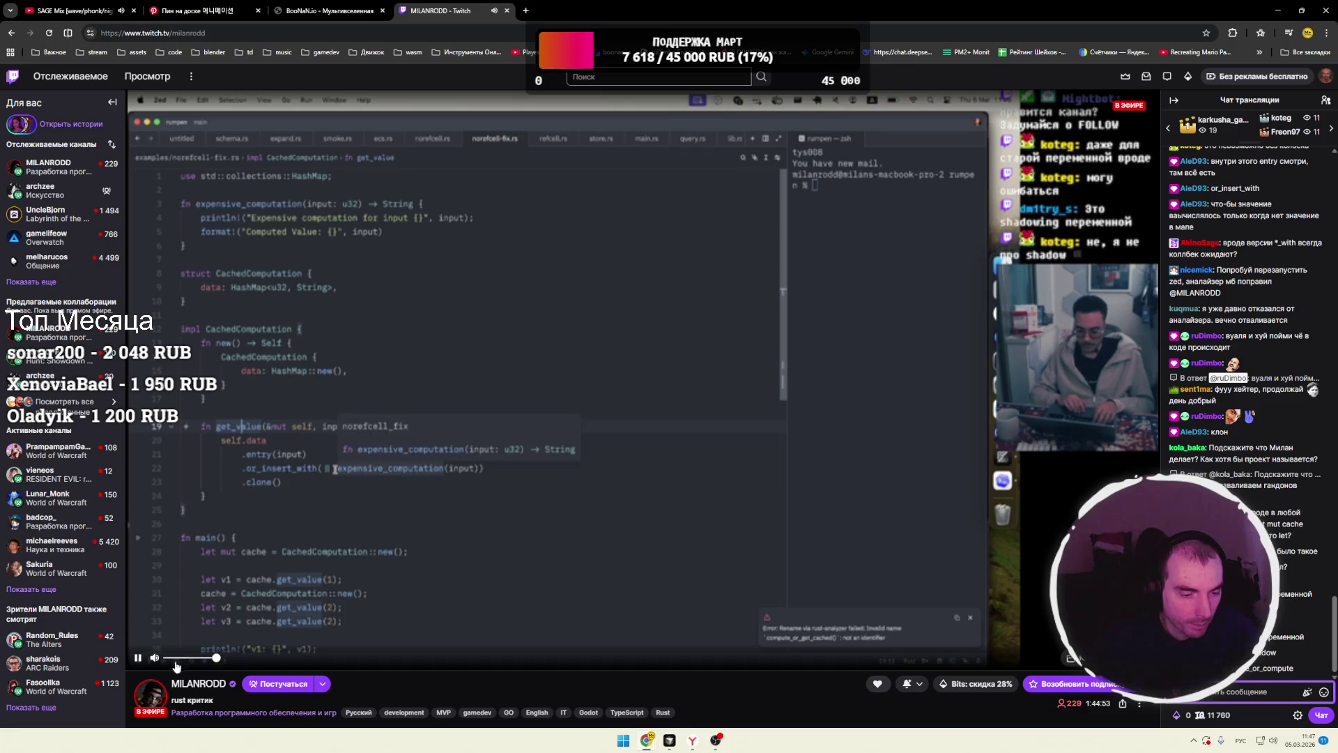
left_click(506, 12)
left_click_drag(614, 293, 691, 420)
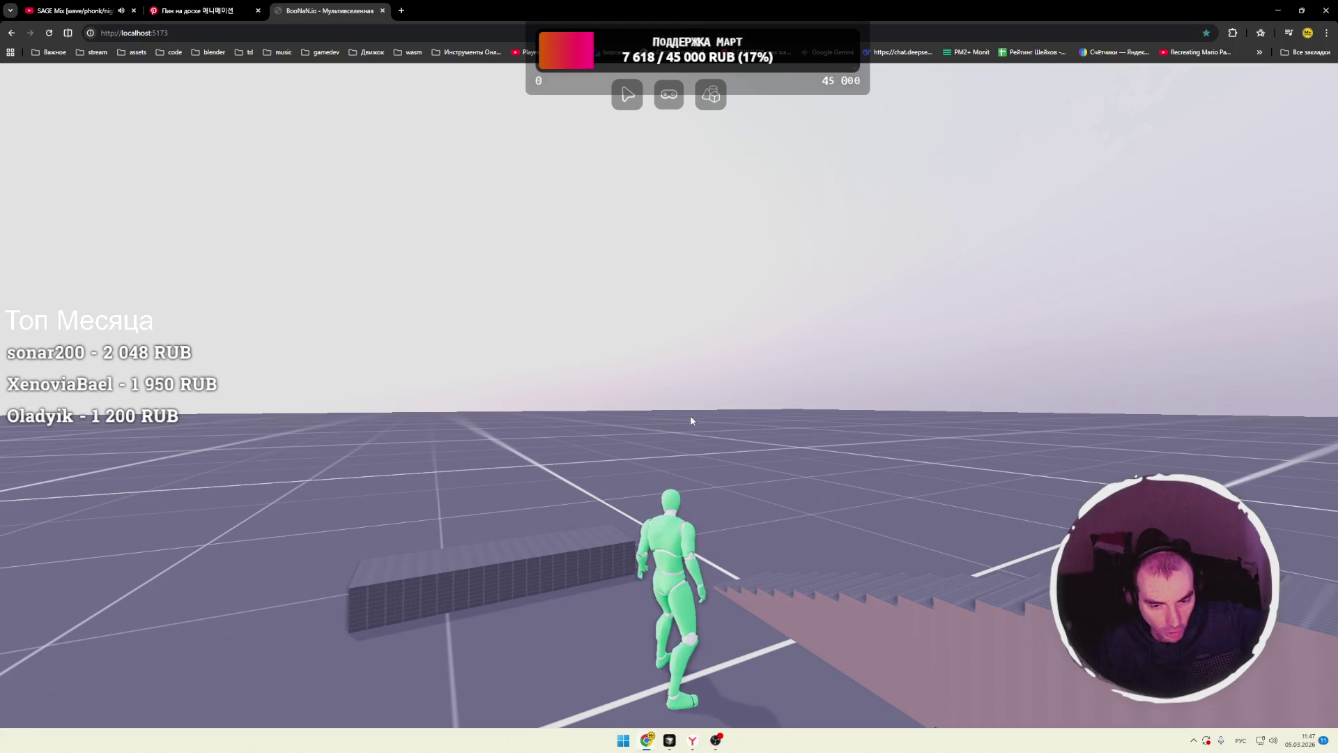
- Enter editor mode, lower the camera, and select the Door model to show its properties
left_click(627, 94)
mouse_move(632, 255)
left_mouse_down()
mouse_move(655, 352)
mouse_move(695, 318)
left_mouse_up()
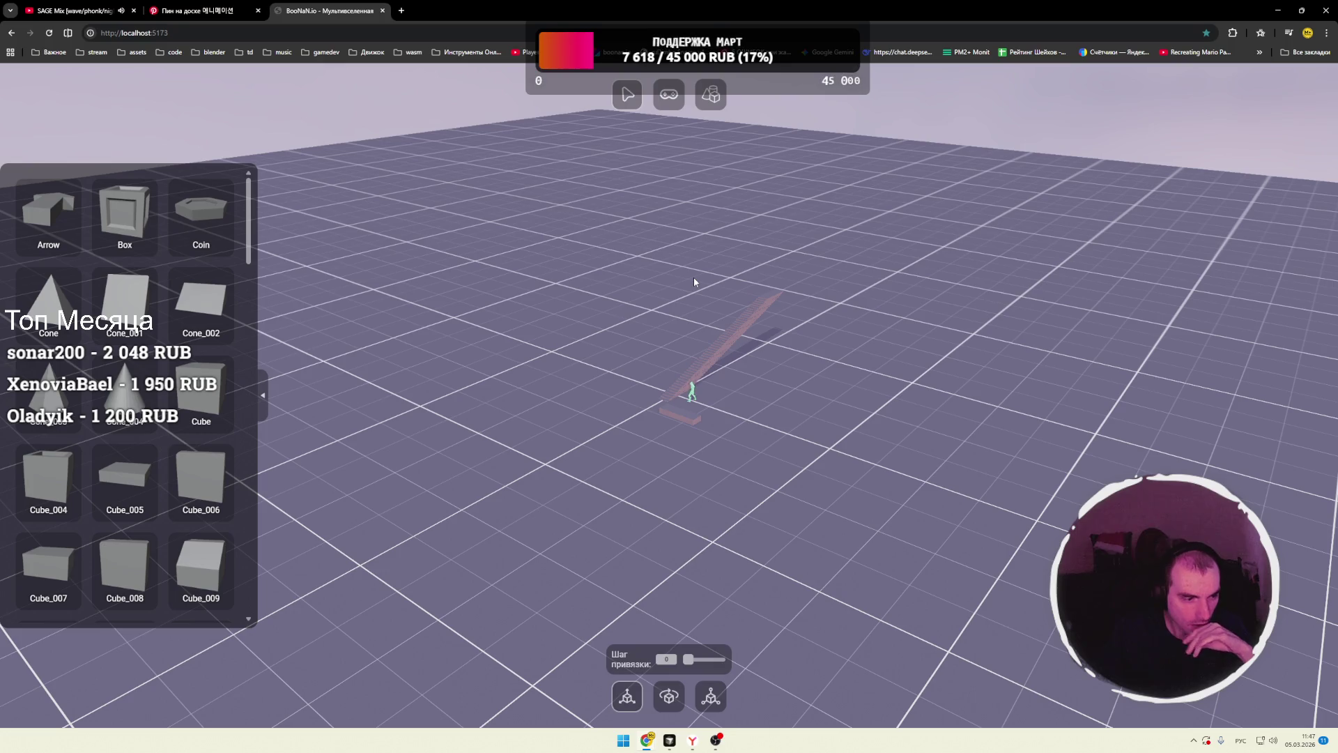
left_click(720, 110)
left_click(668, 361)
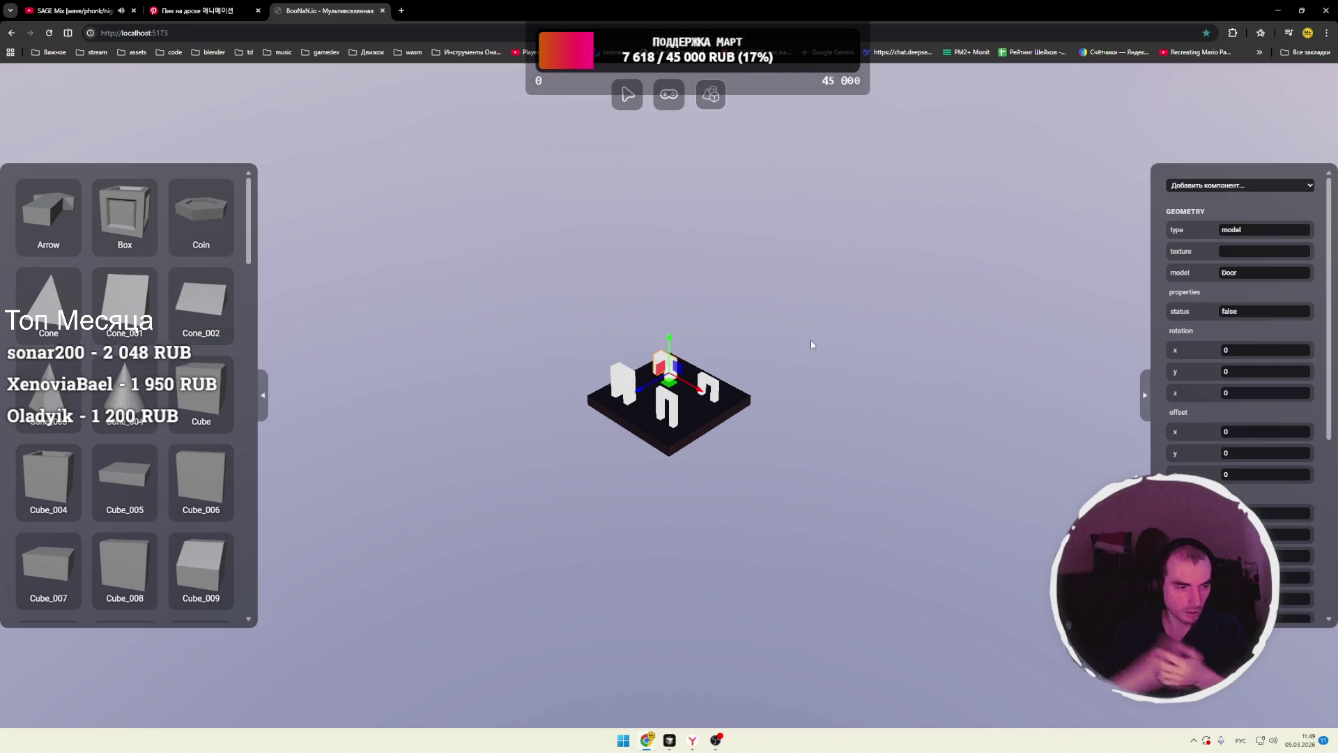
left_click(669, 741)
- Expand the renderer folder and open raycast.js and instancing.js
scroll(63, 314, "down", 1)
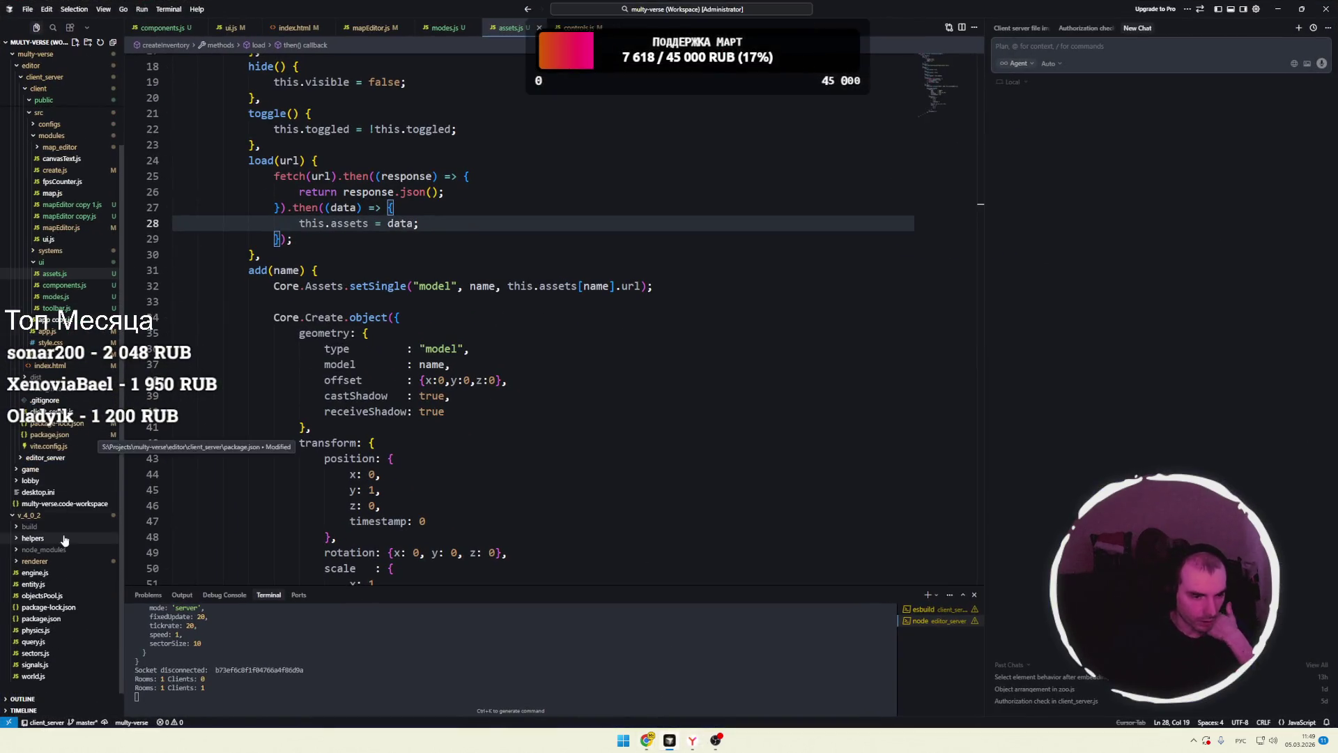
left_click(74, 561)
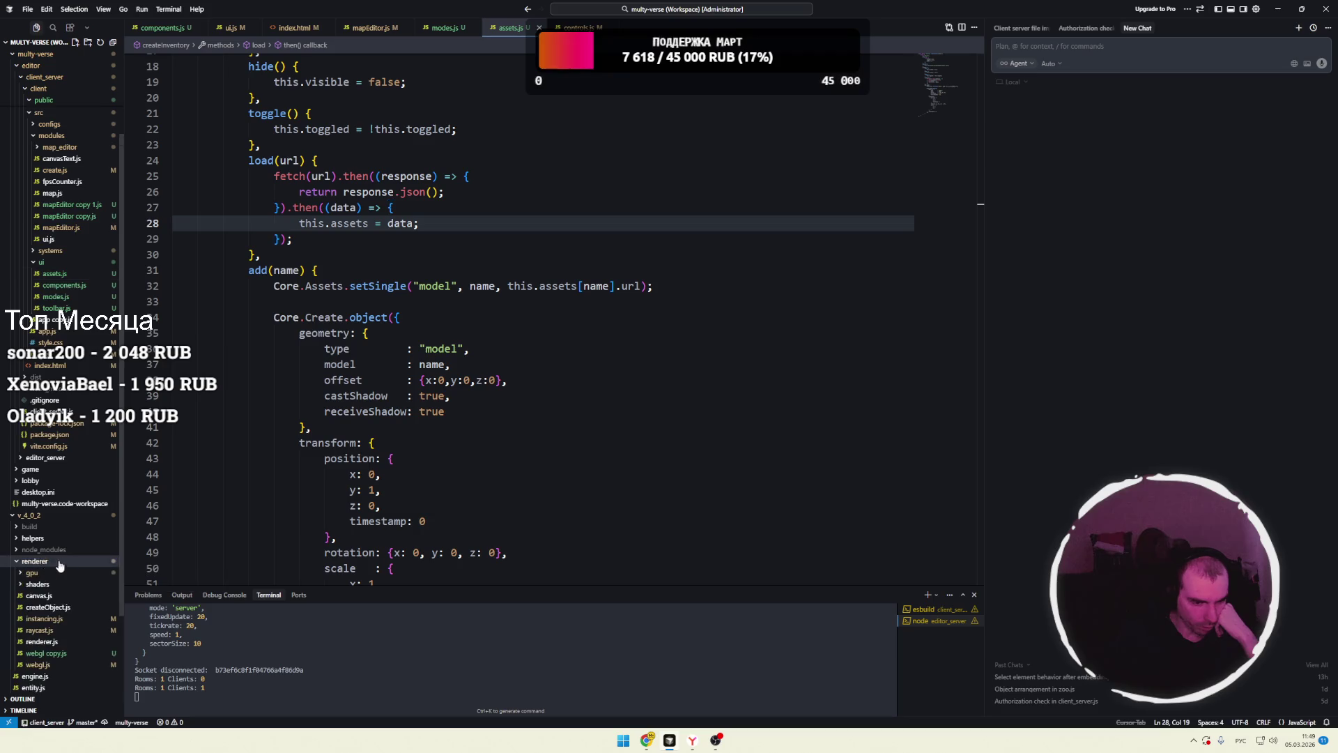
scroll(74, 559, "down", 3)
left_click(55, 528)
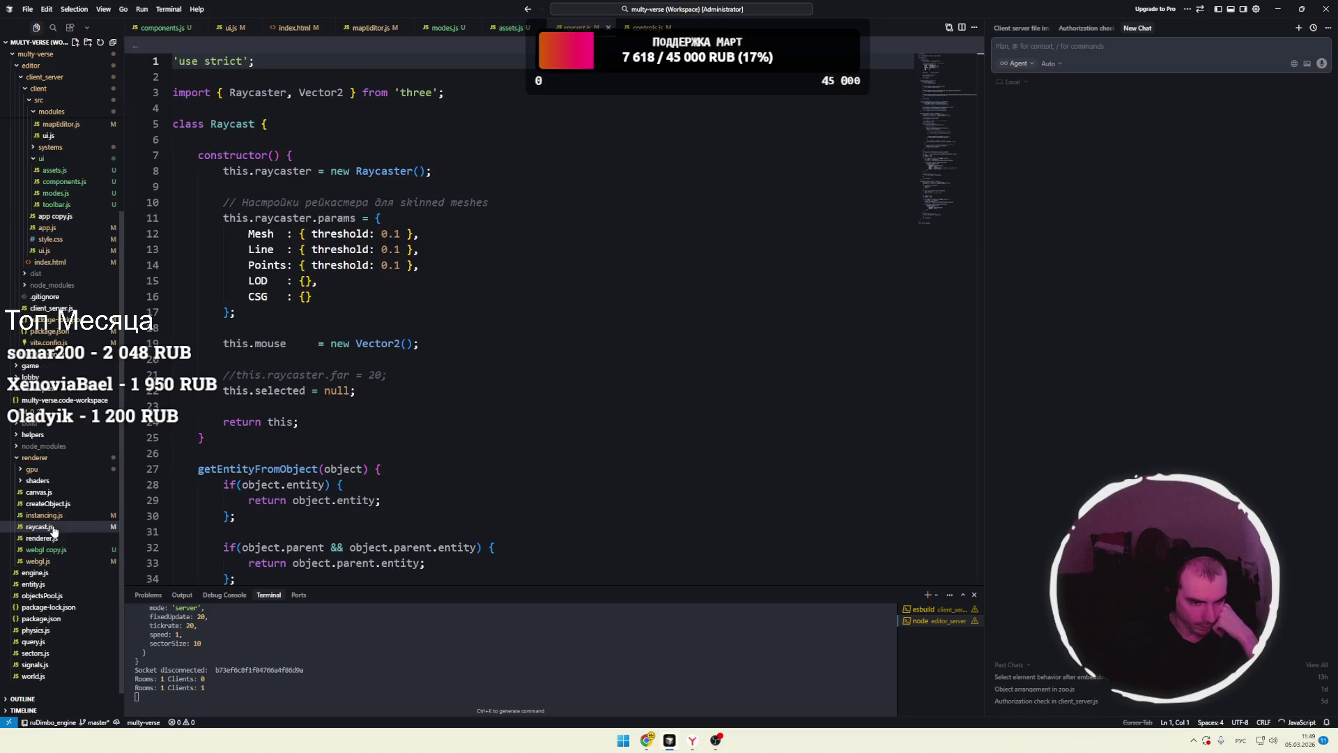
scroll(349, 348, "down", 3)
scroll(348, 349, "up", 3)
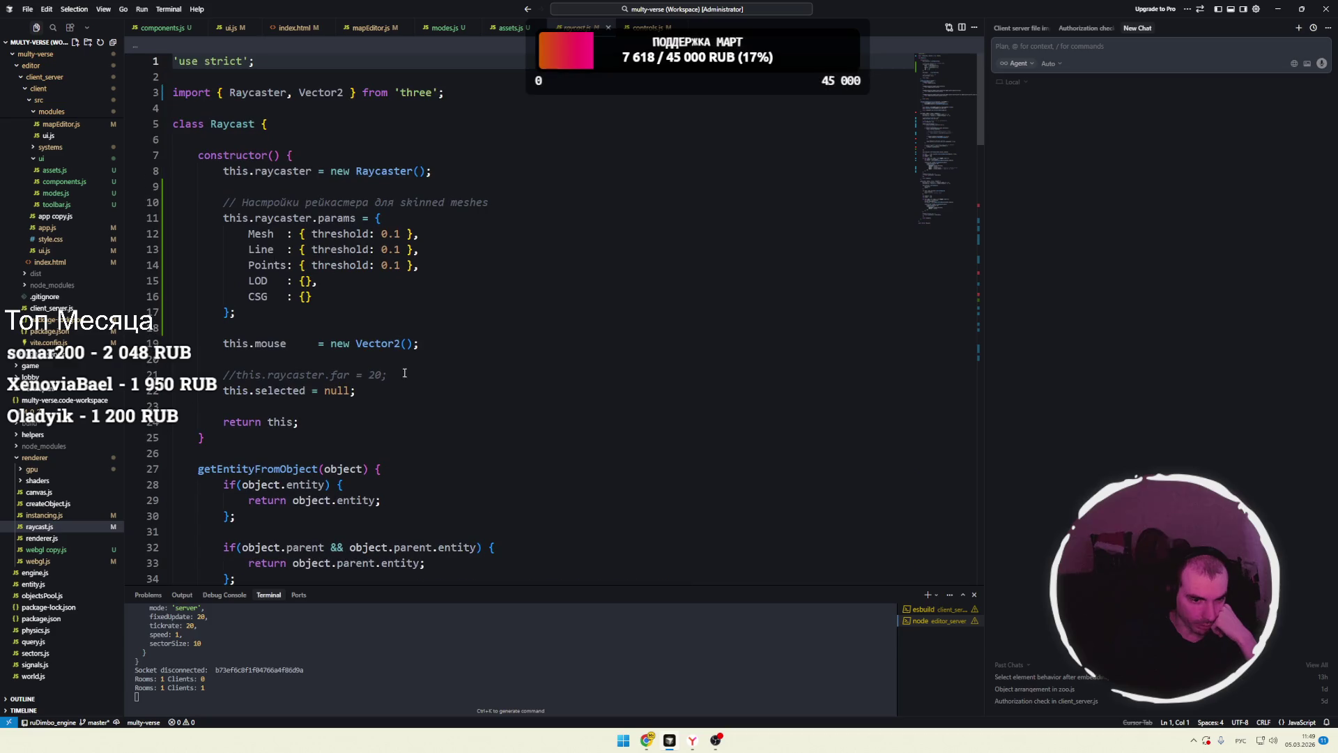
left_click(46, 515)
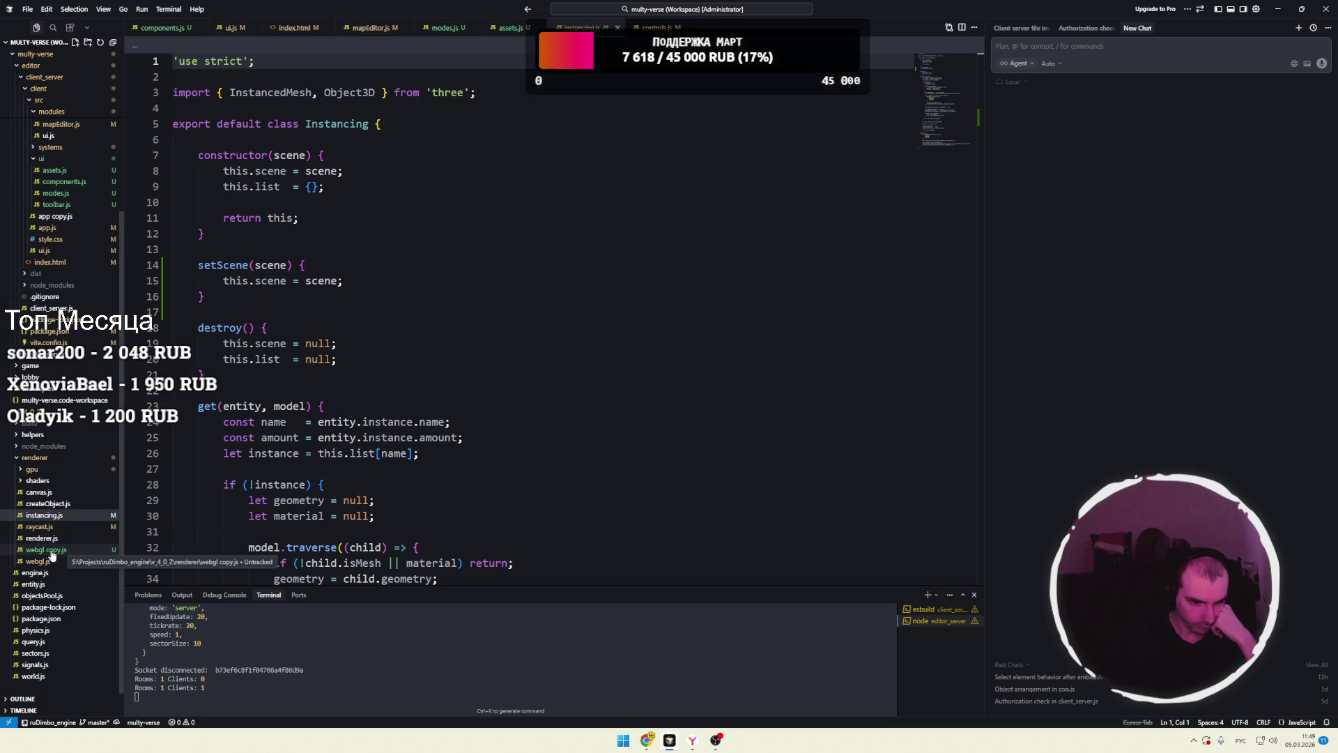
- Expand the gpu, lib, addons and postprocessing folders to browse their files
left_click(43, 480)
left_click(42, 492)
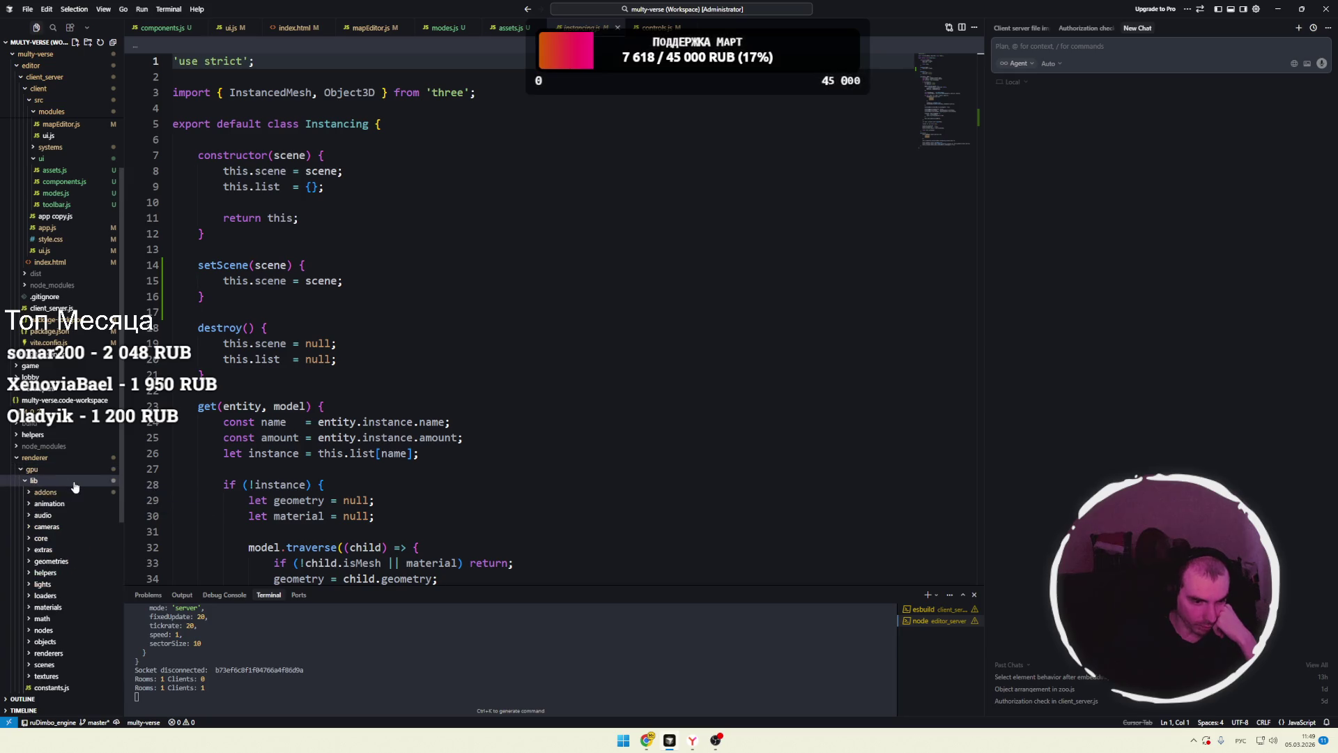
scroll(58, 452, "down", 2)
left_click(45, 440)
scroll(67, 481, "down", 5)
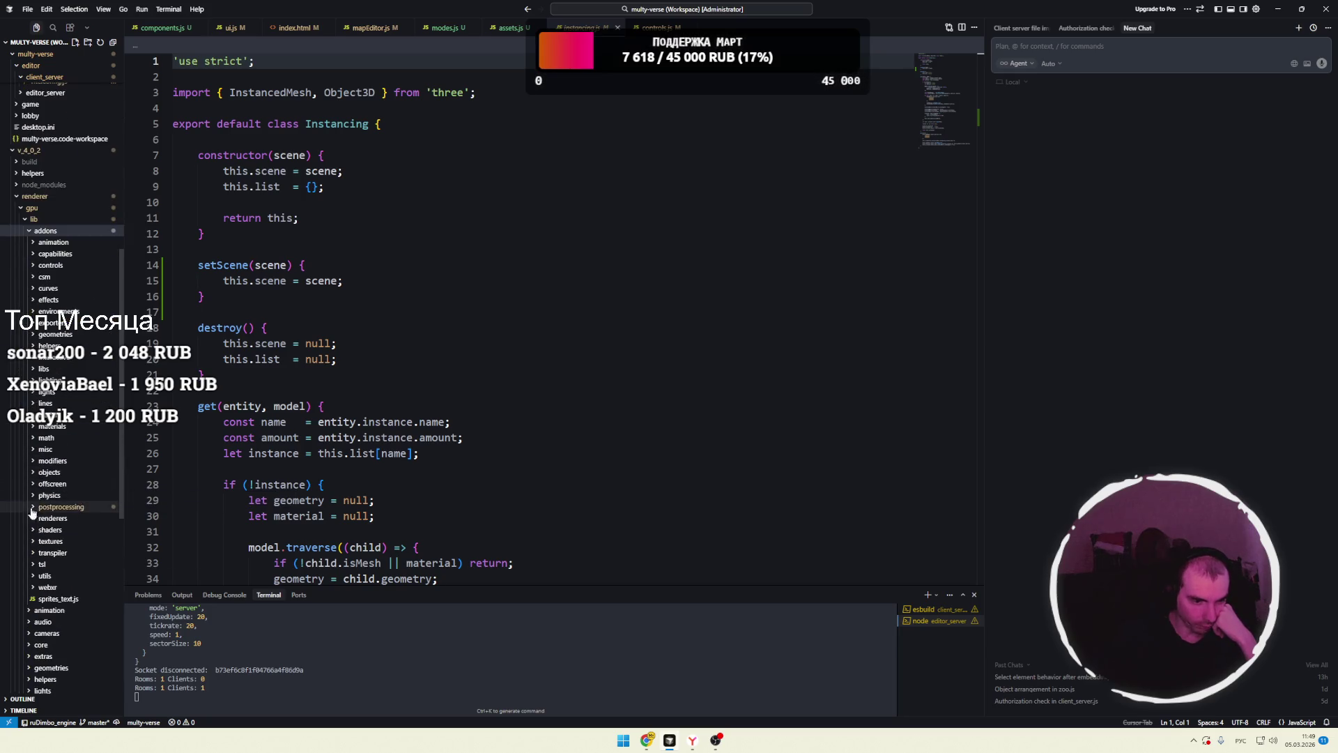
scroll(73, 507, "down", 3)
left_click(66, 376)
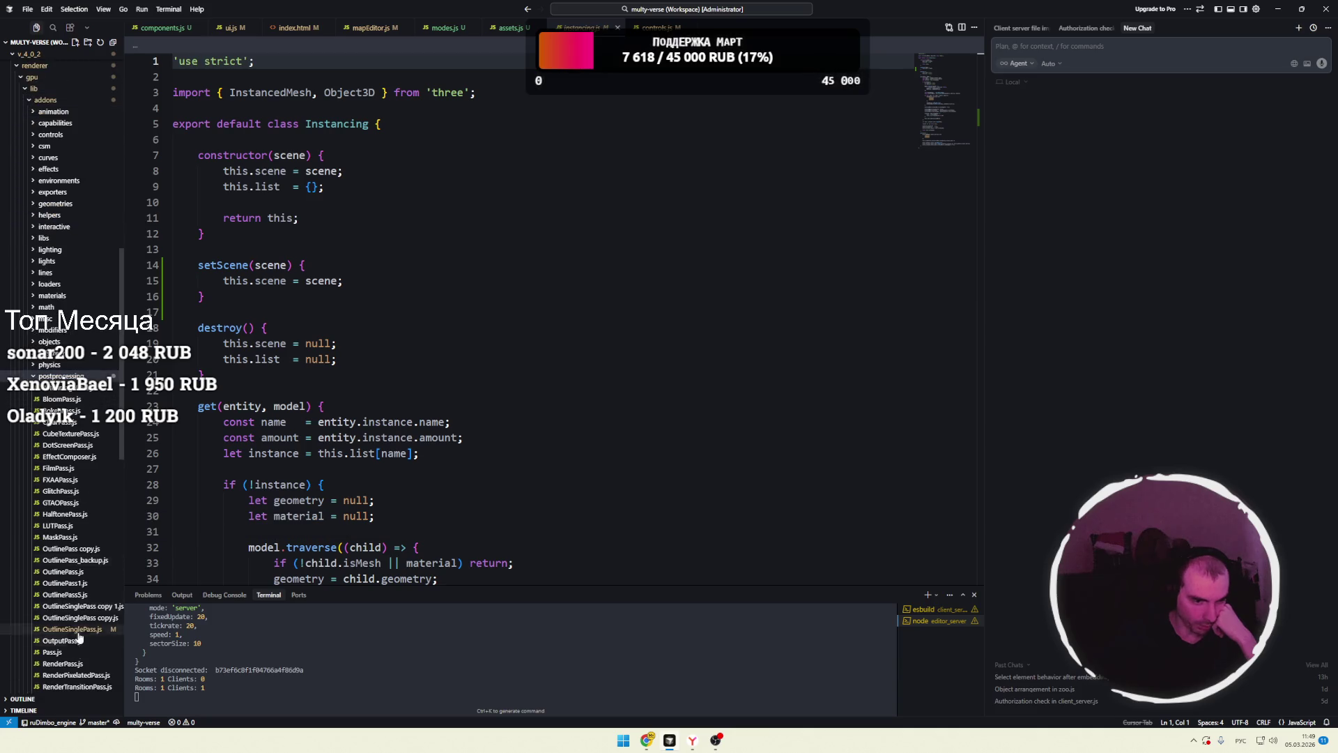
scroll(95, 390, "down", 15)
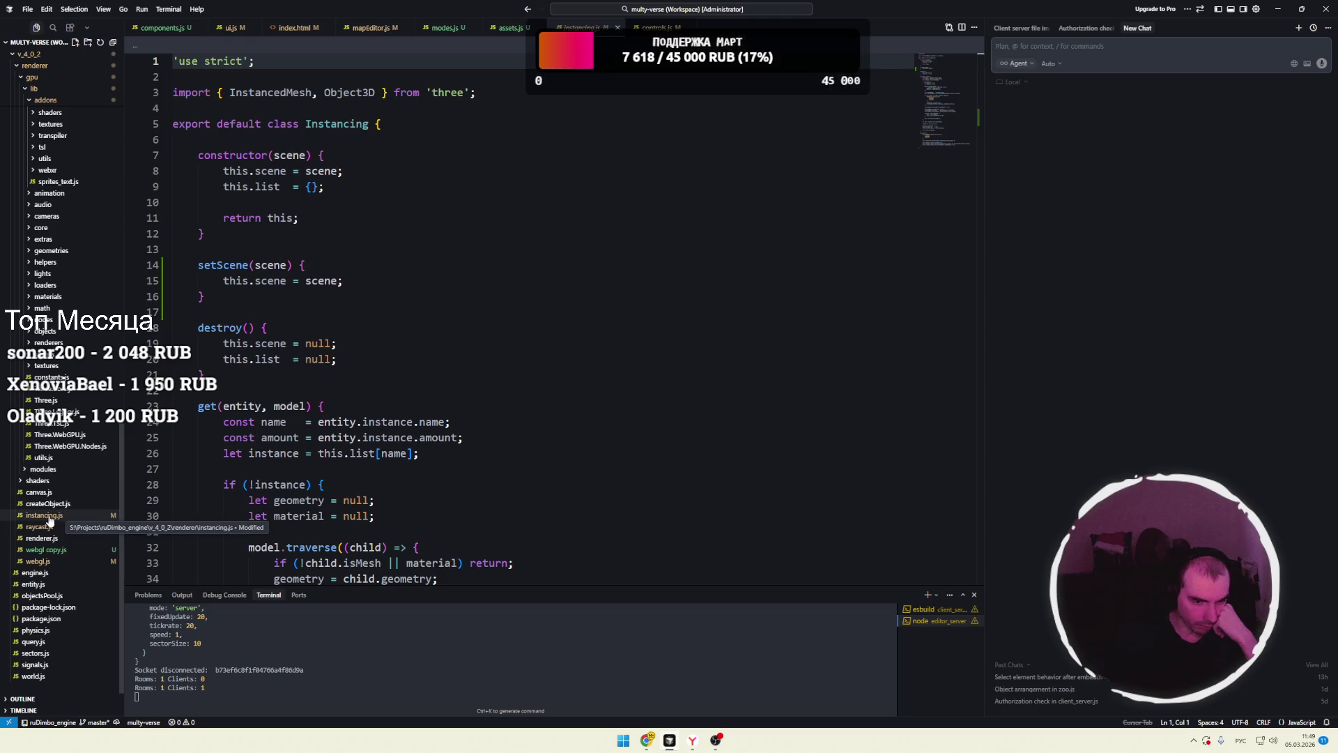
scroll(98, 479, "up", 1)
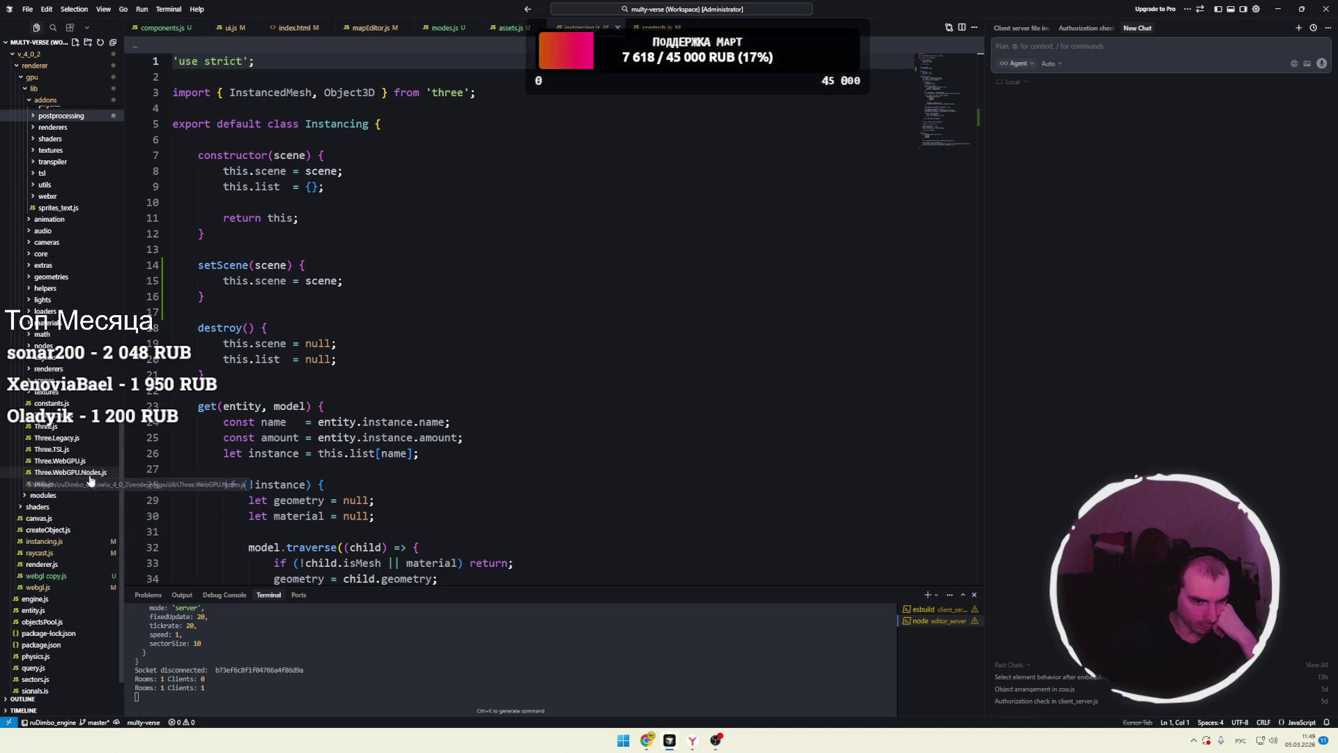
scroll(70, 514, "up", 10)
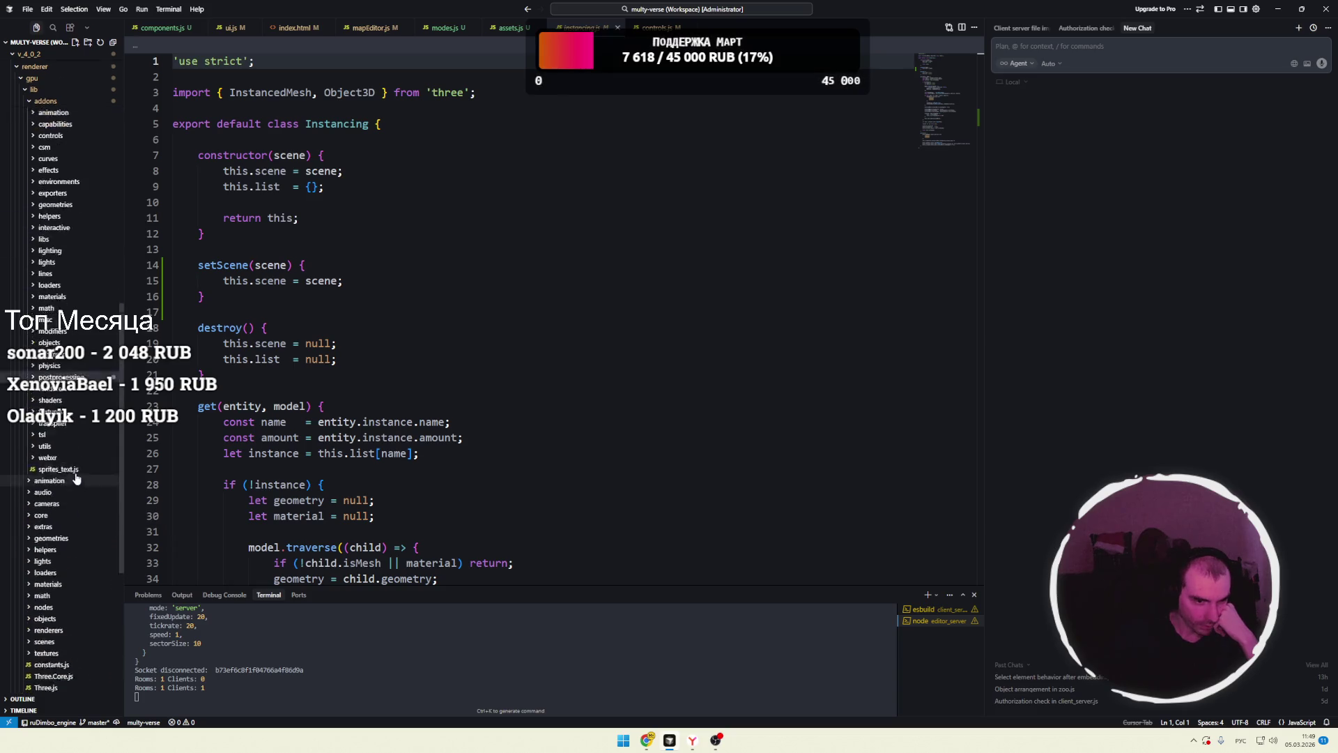
- Collapse addons, lib, gpu and renderer, then close instancing.js to return to assets.js
left_click(43, 287)
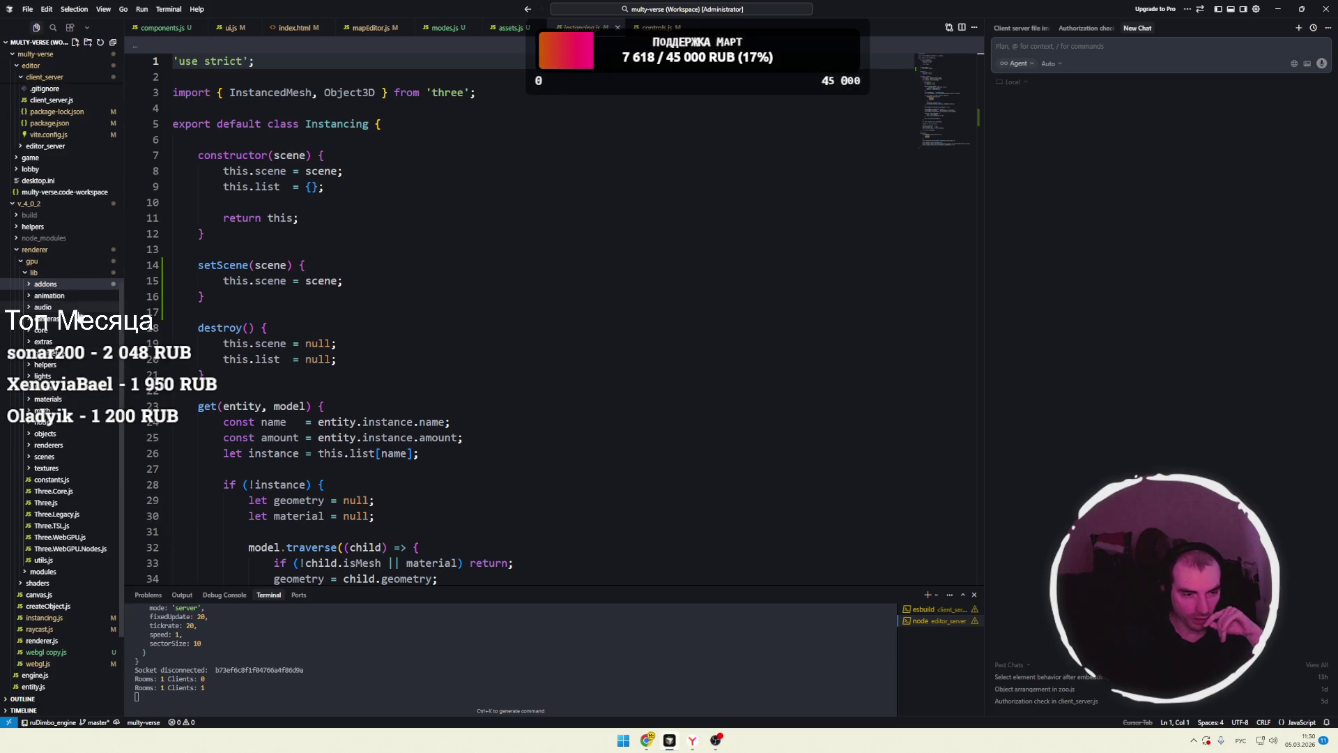
scroll(77, 509, "down", 3)
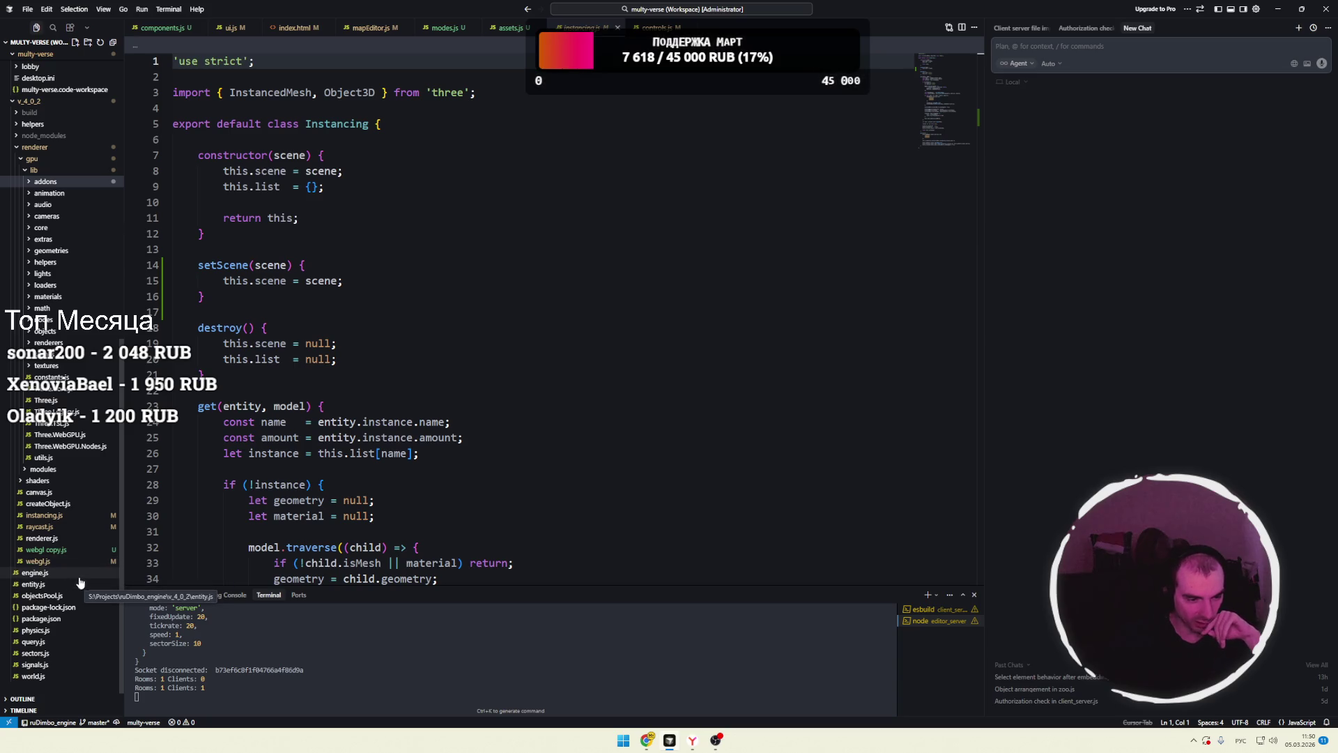
scroll(84, 488, "up", 3)
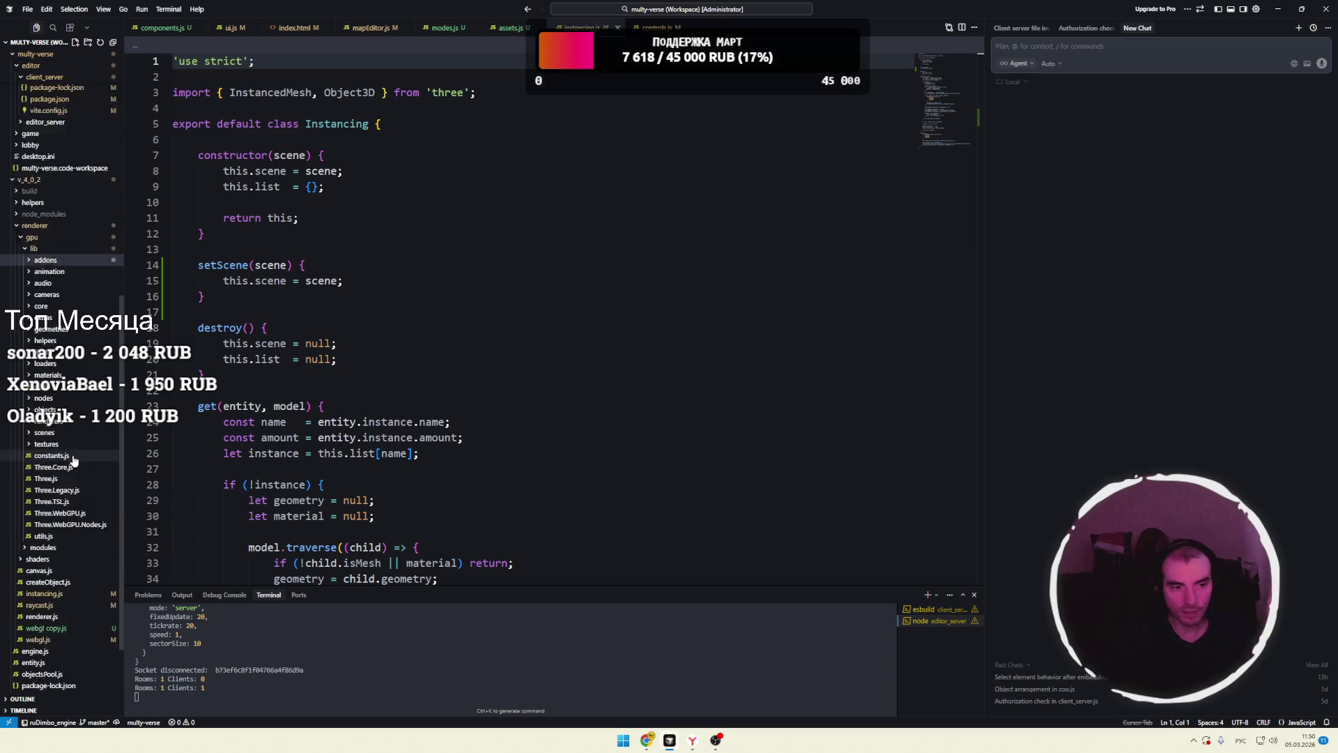
left_click(29, 279)
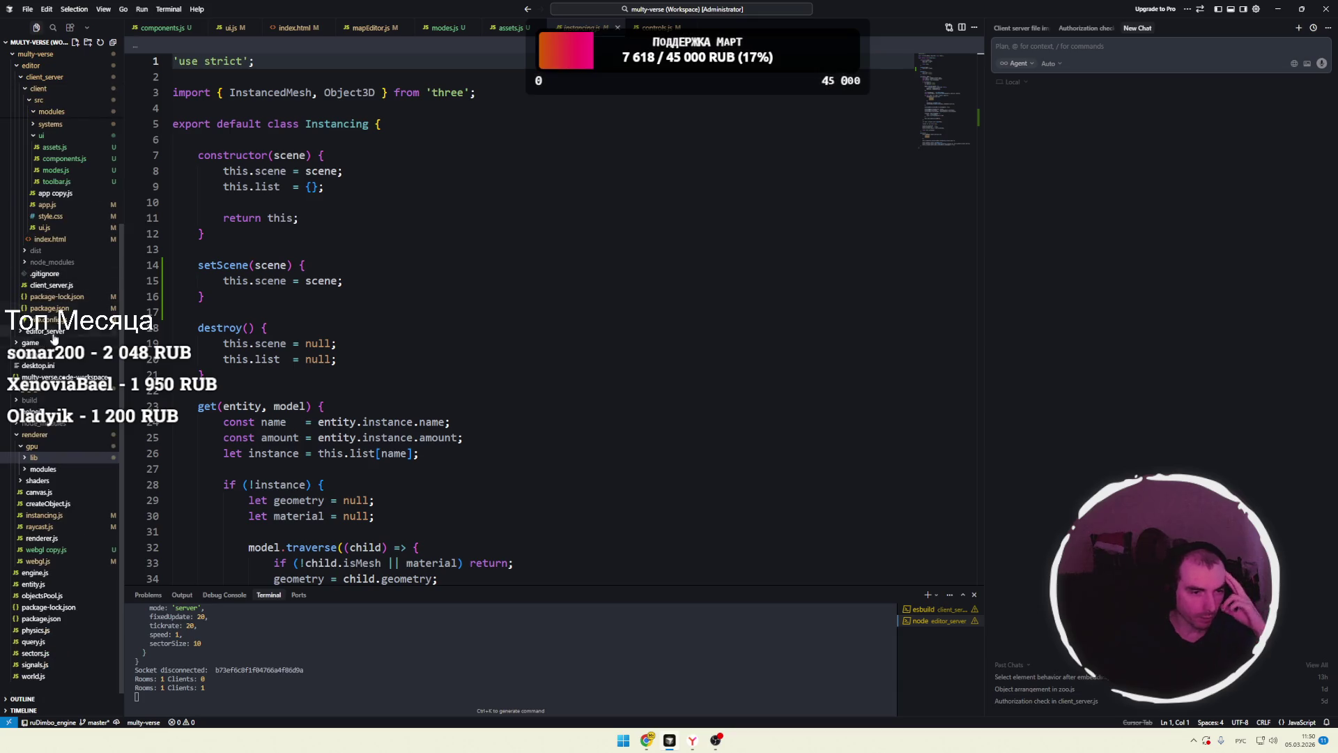
left_click(31, 446)
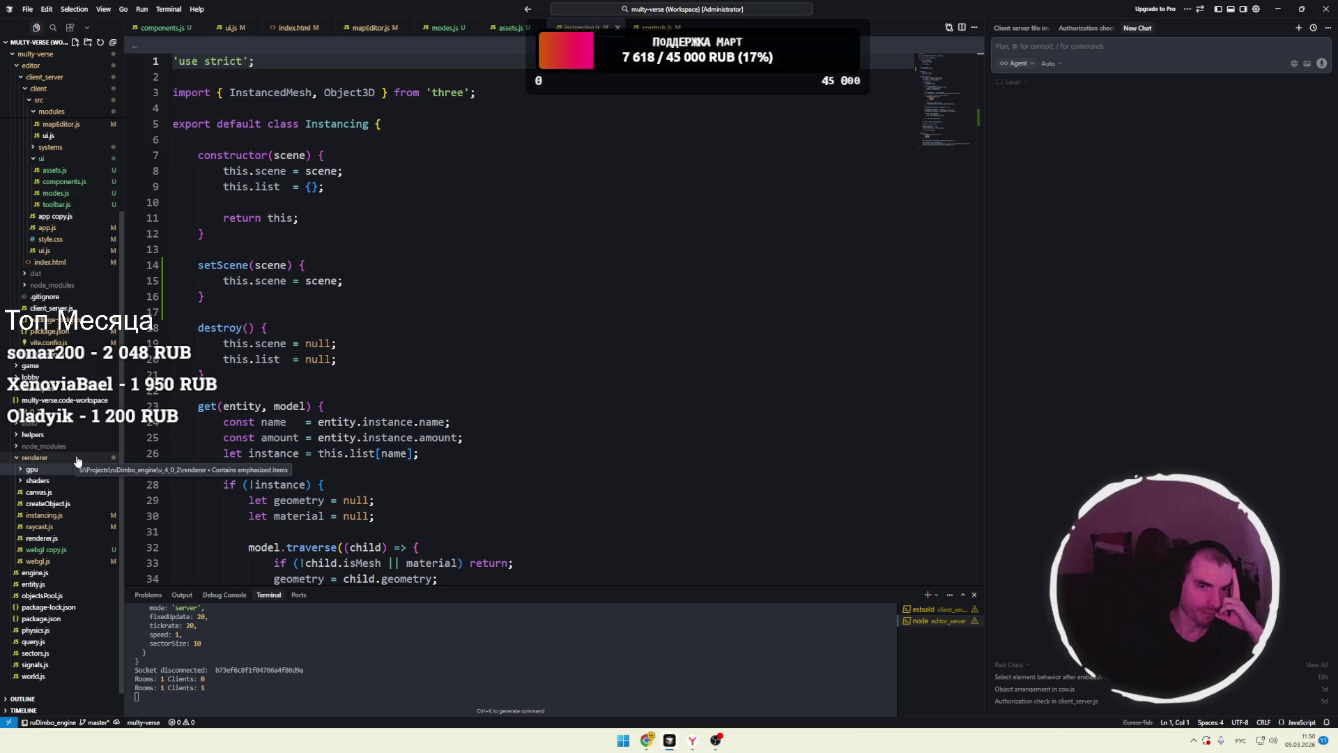
left_click(50, 456)
left_click(415, 348)
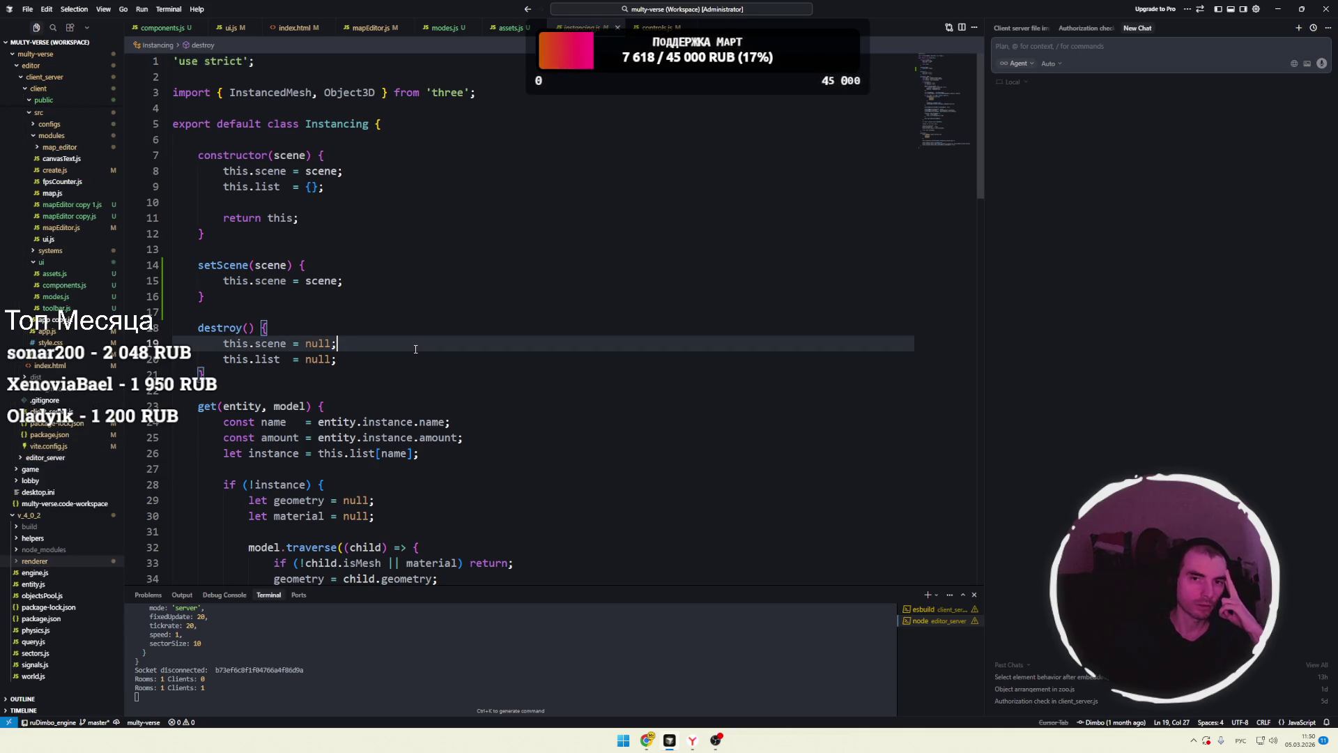
left_click(616, 27)
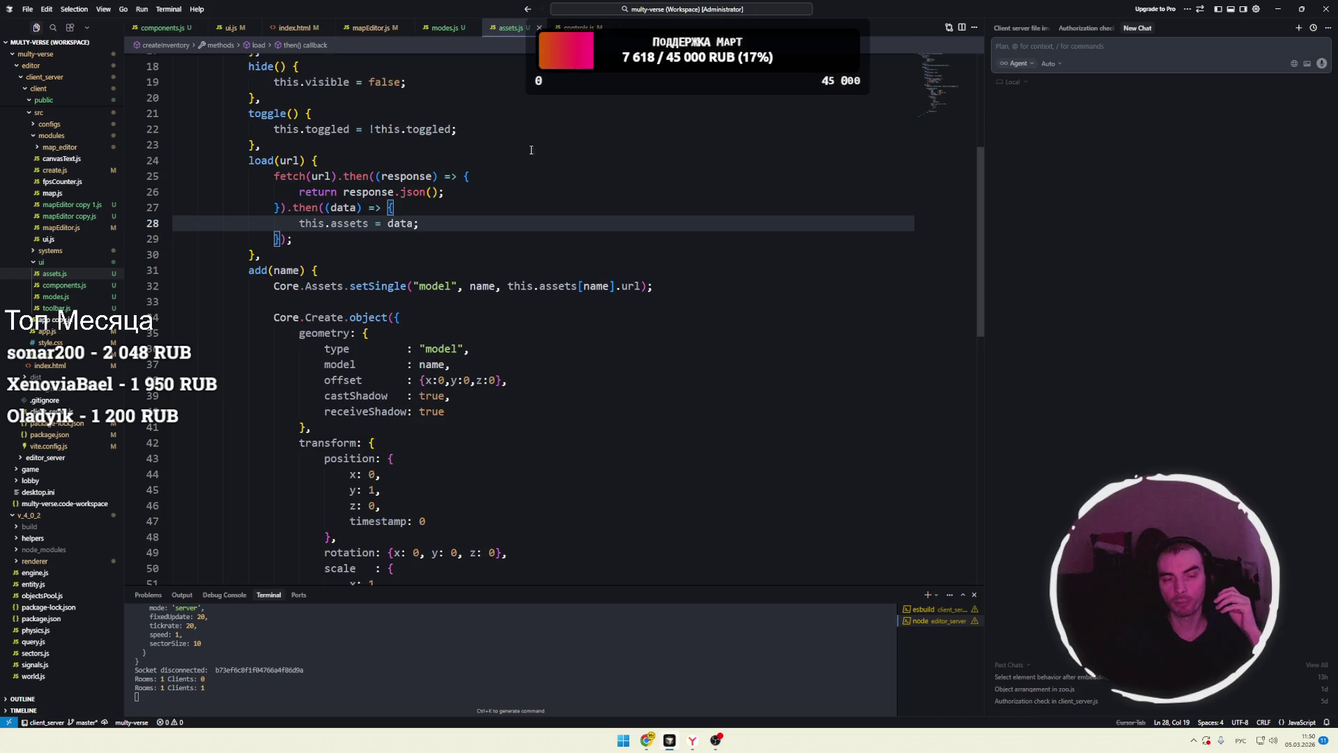
- Place the caret at the end of line 28, then bring up the localhost map editor
left_click(517, 225)
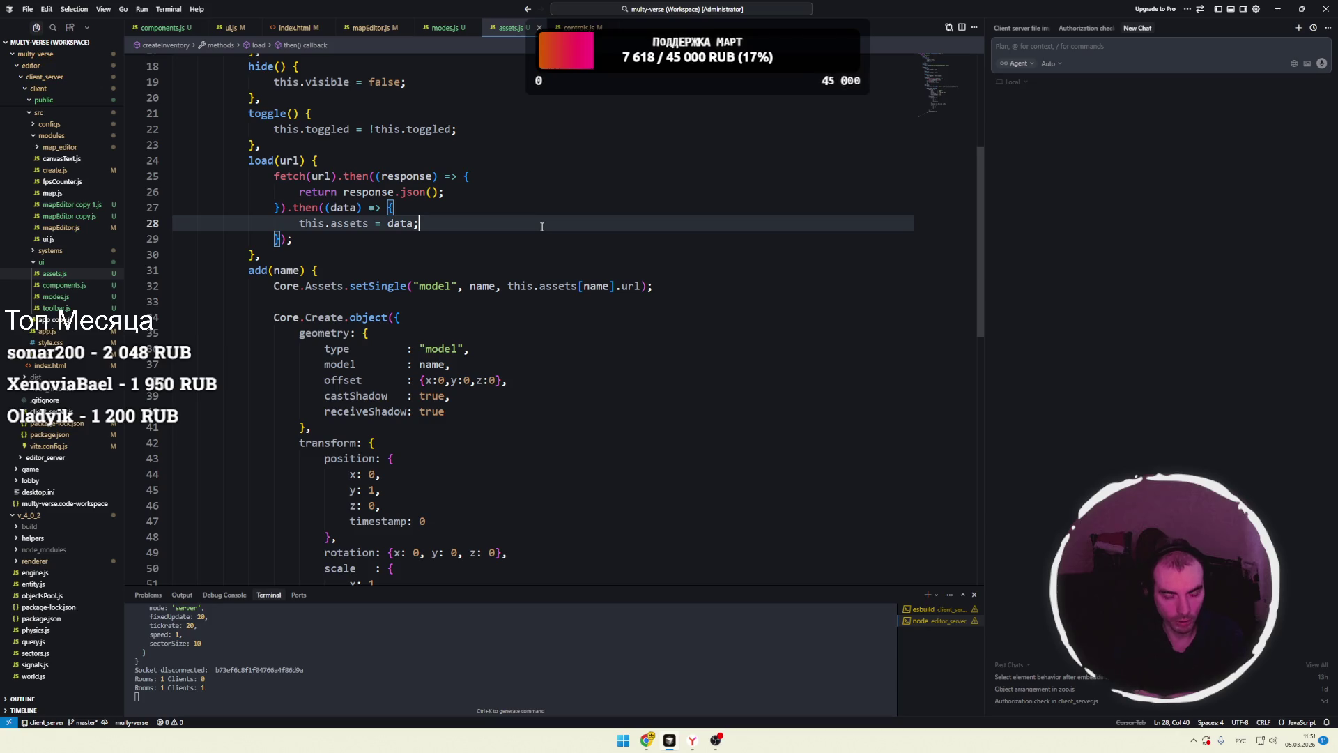
mouse_move(646, 740)
left_click(578, 679)
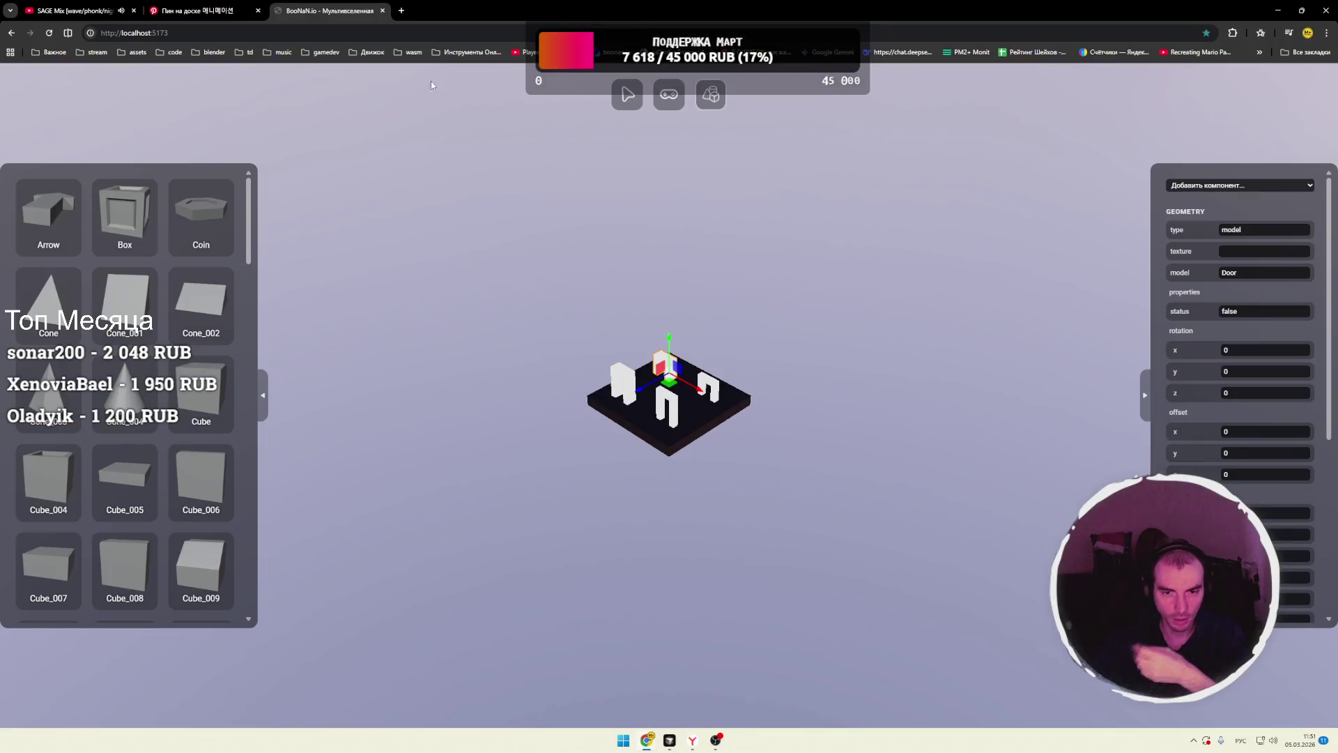
left_click(401, 11)
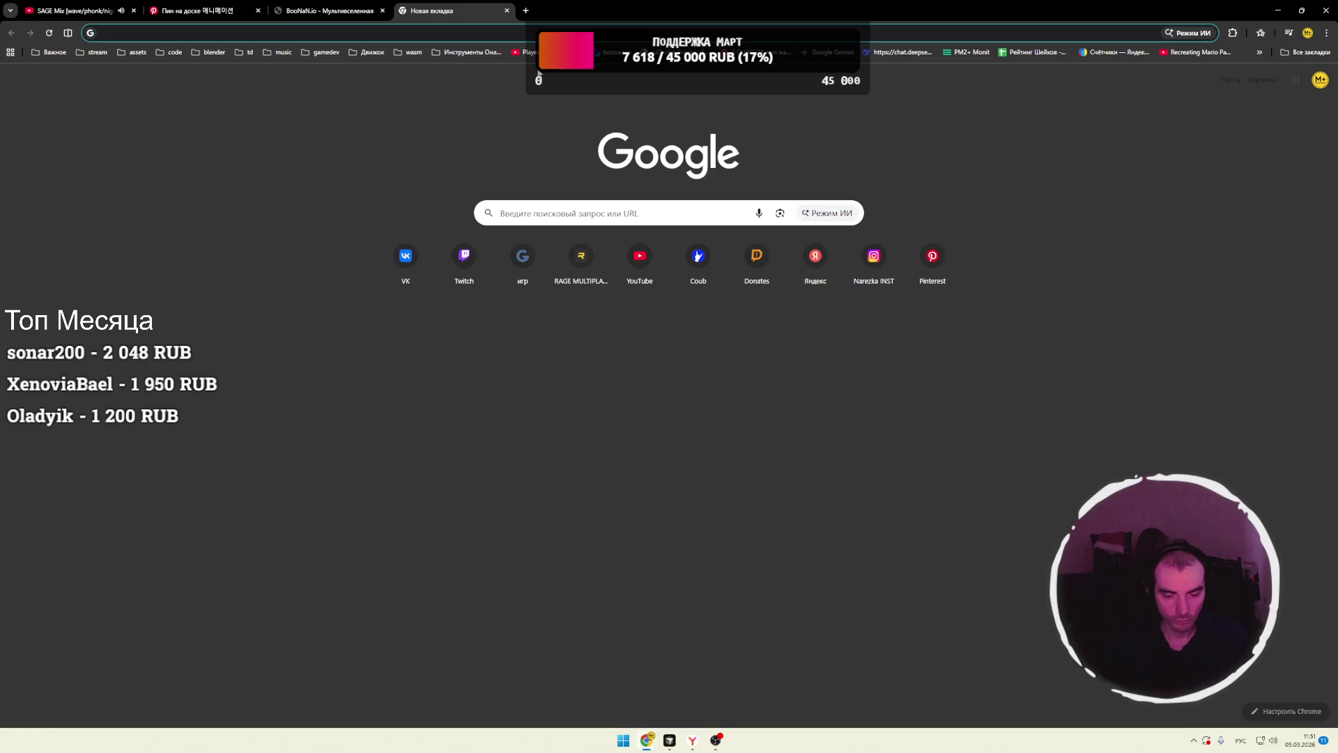
type("ащ")
key("BackSpace")
key("BackSpace")
key("super+space")
type("fo")
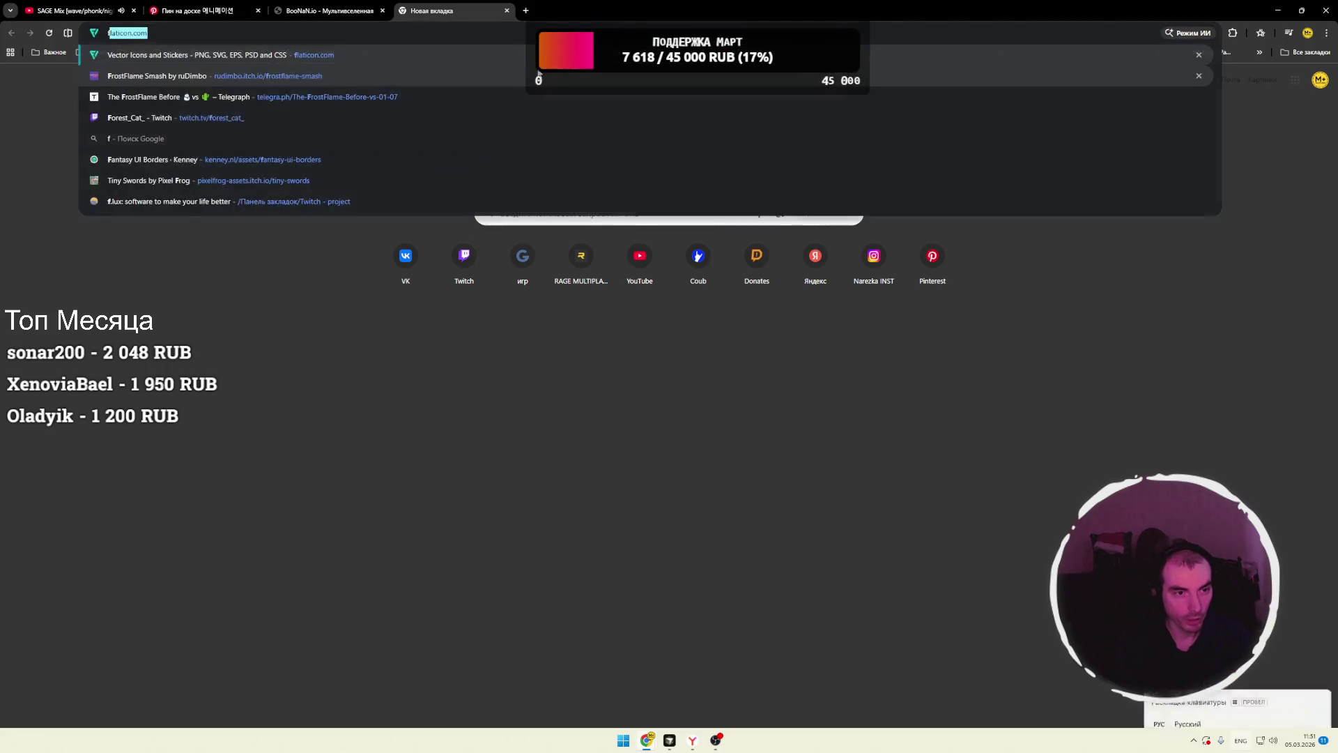
key("BackSpace")
type("ros")
key("Down")
key("Return")
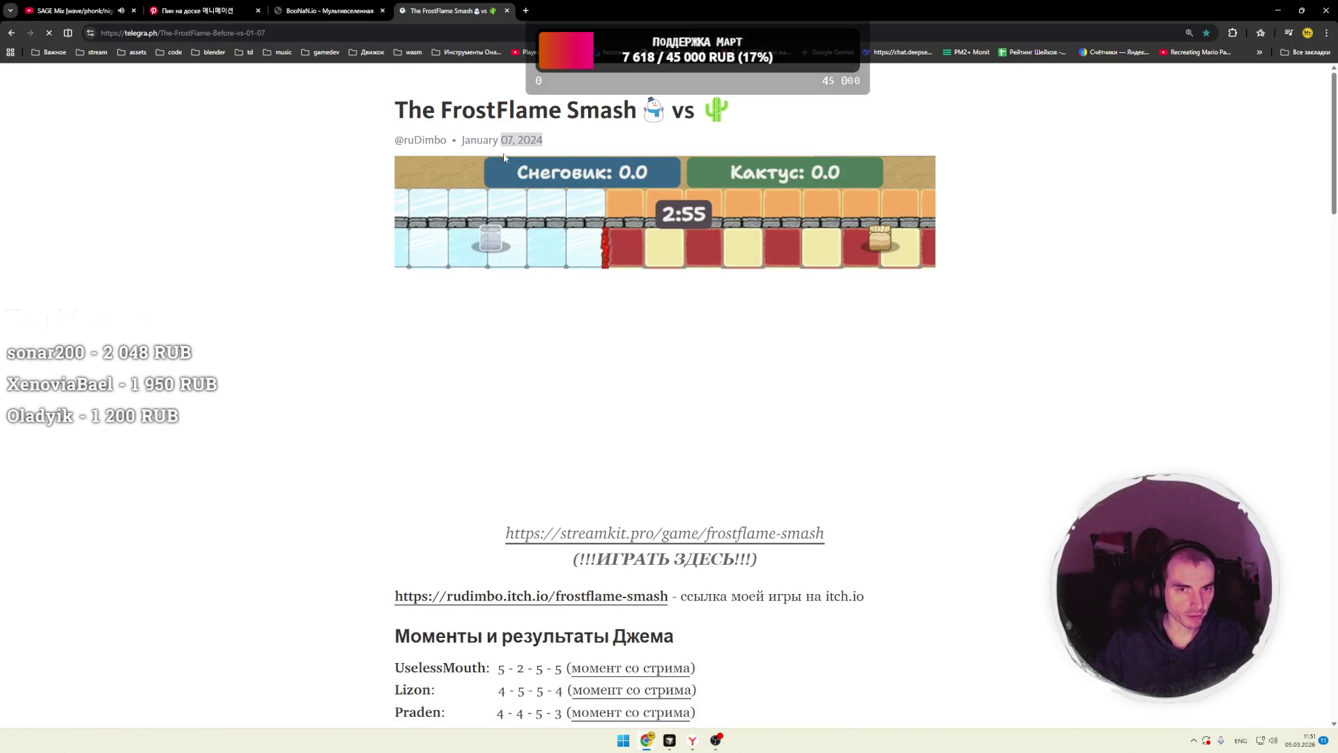
left_click_drag(541, 140, 458, 142)
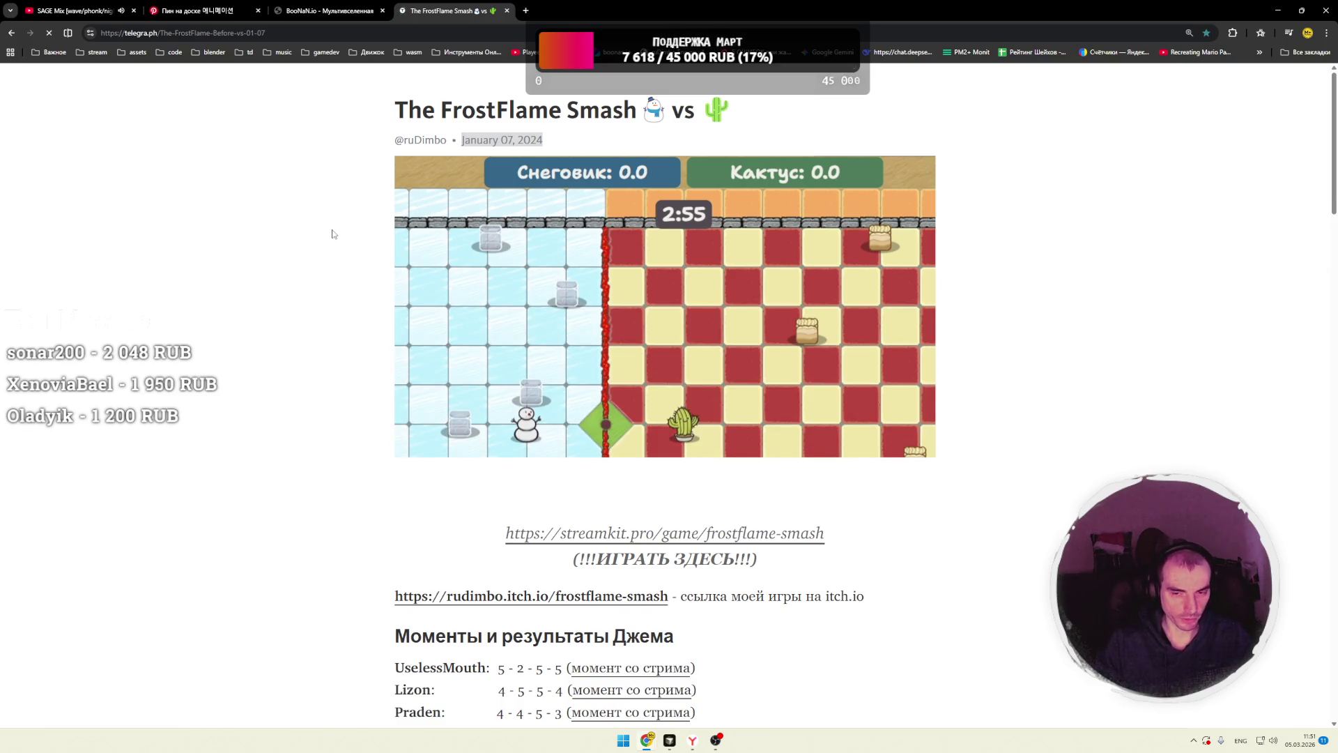
scroll(332, 234, "down", 7)
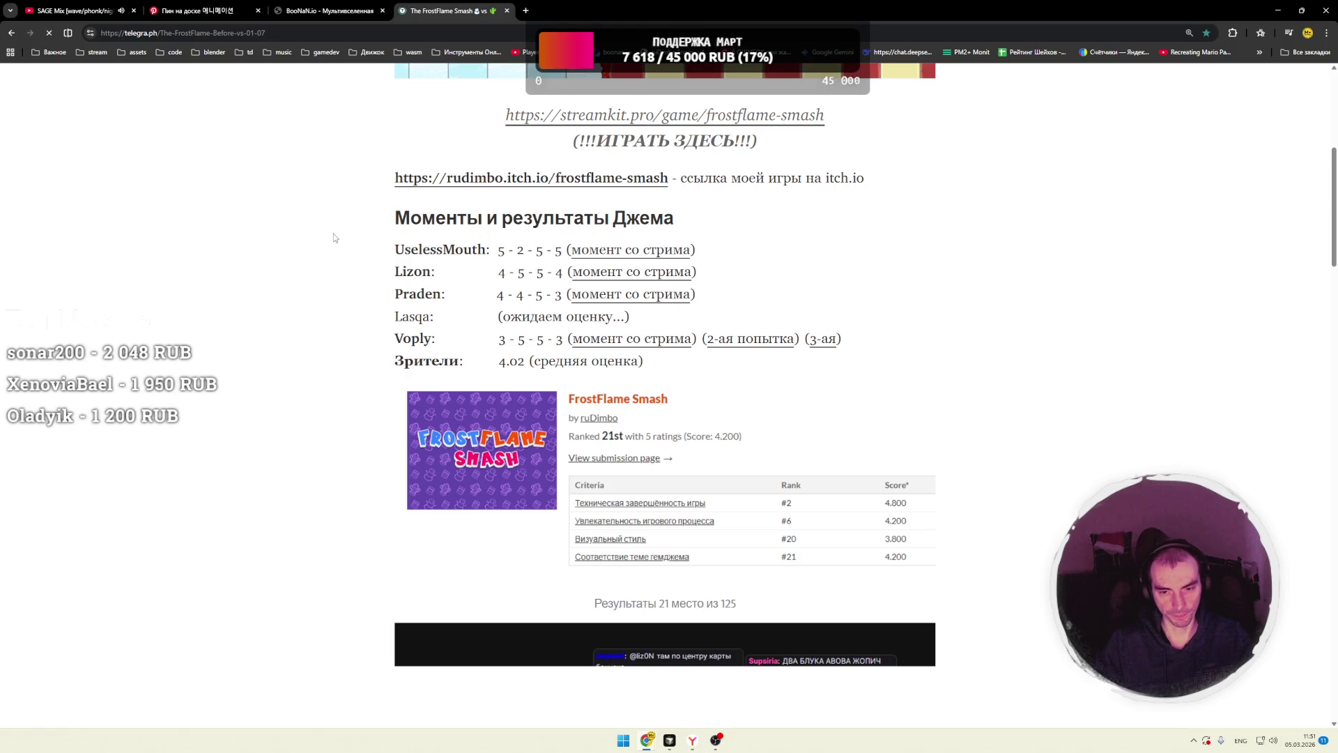
scroll(333, 238, "down", 5)
scroll(333, 237, "up", 5)
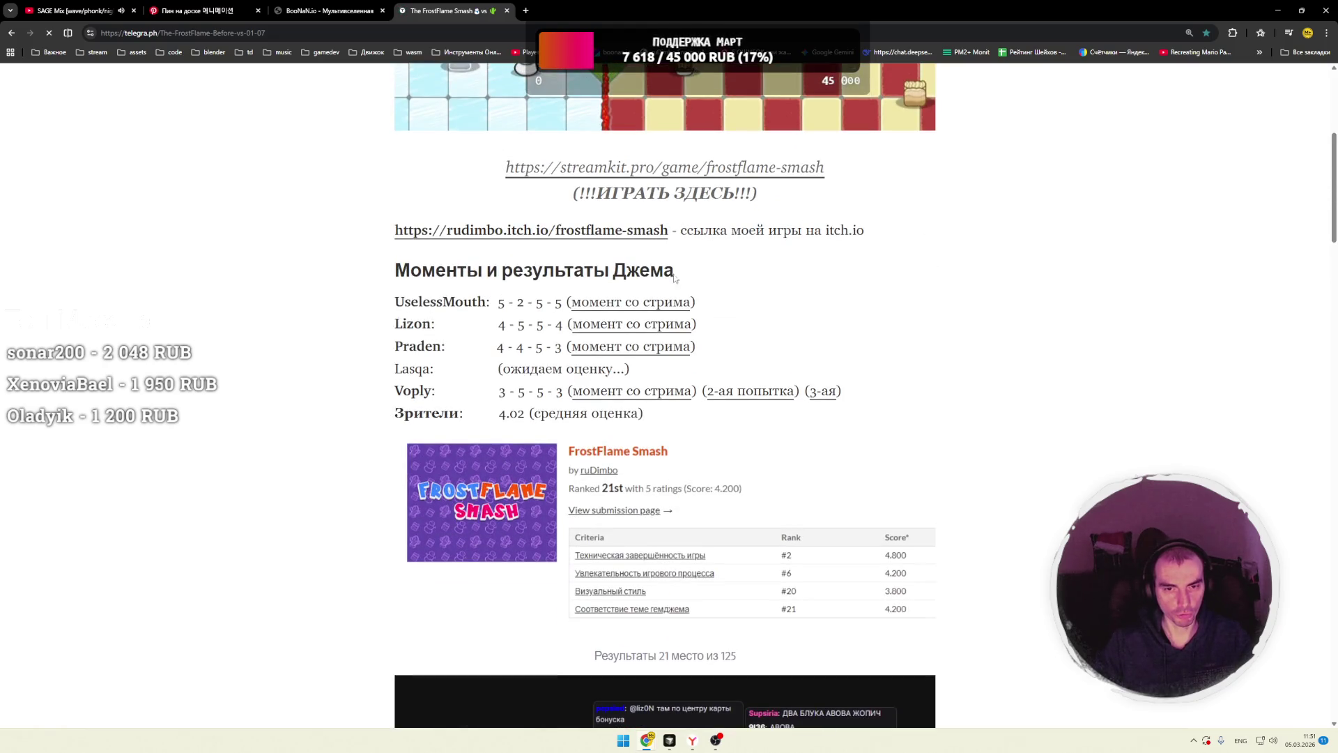
scroll(412, 253, "up", 4)
scroll(412, 253, "up", 1)
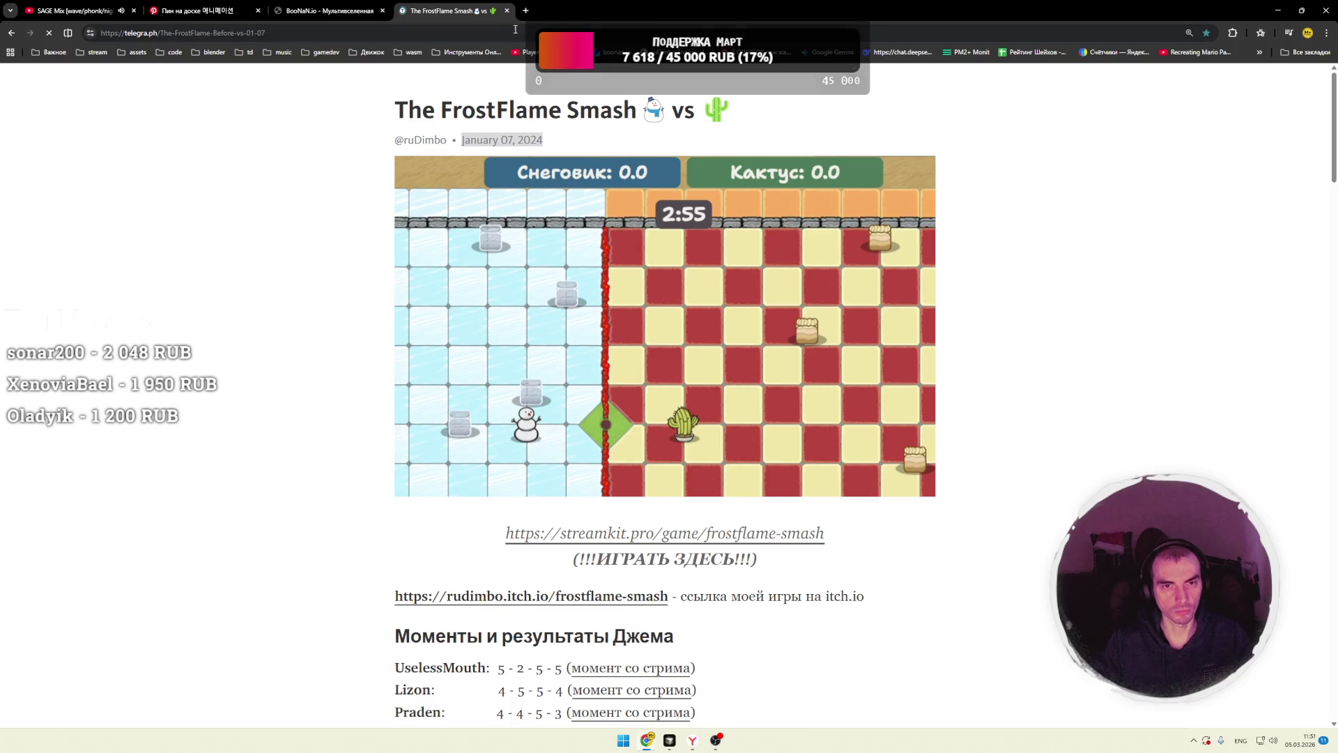
key("ctrl+shift+Tab")
left_click_drag(609, 318, 687, 305)
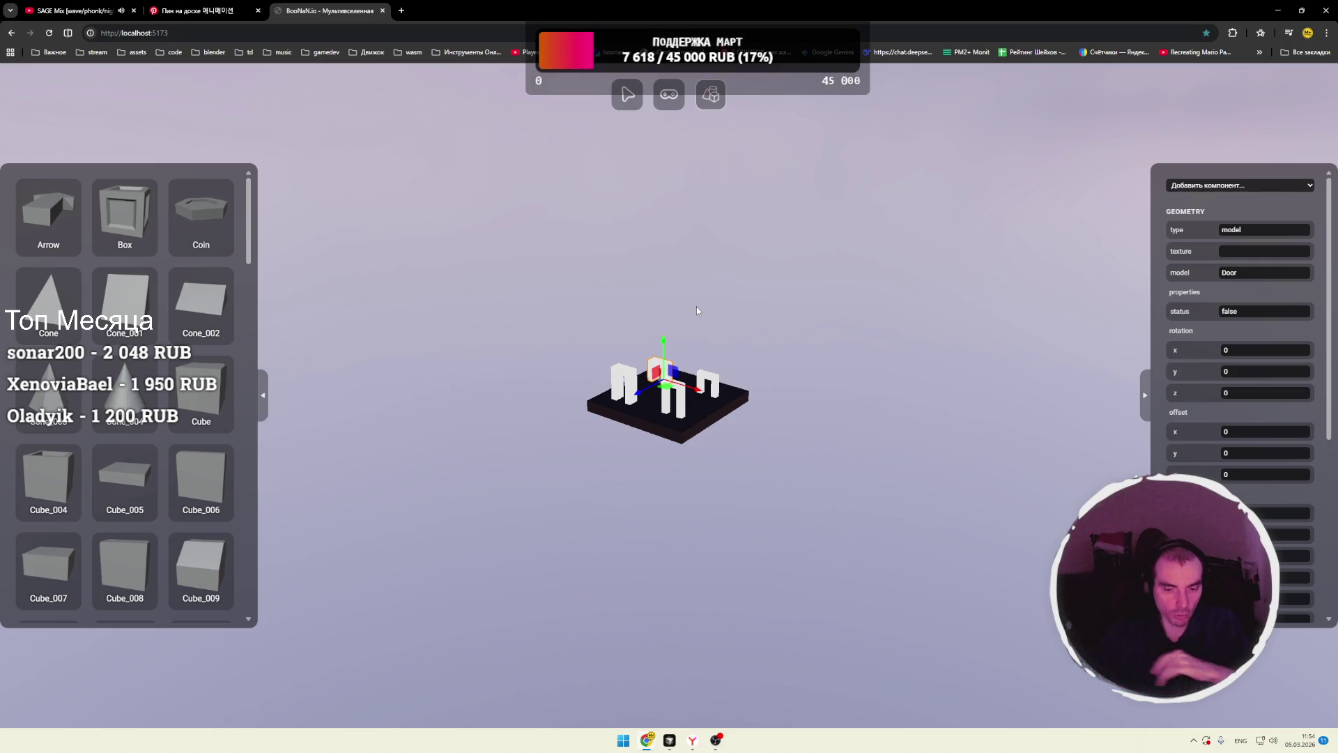
- Open a new maximized Cursor window and start opening a project folder
left_click(669, 740)
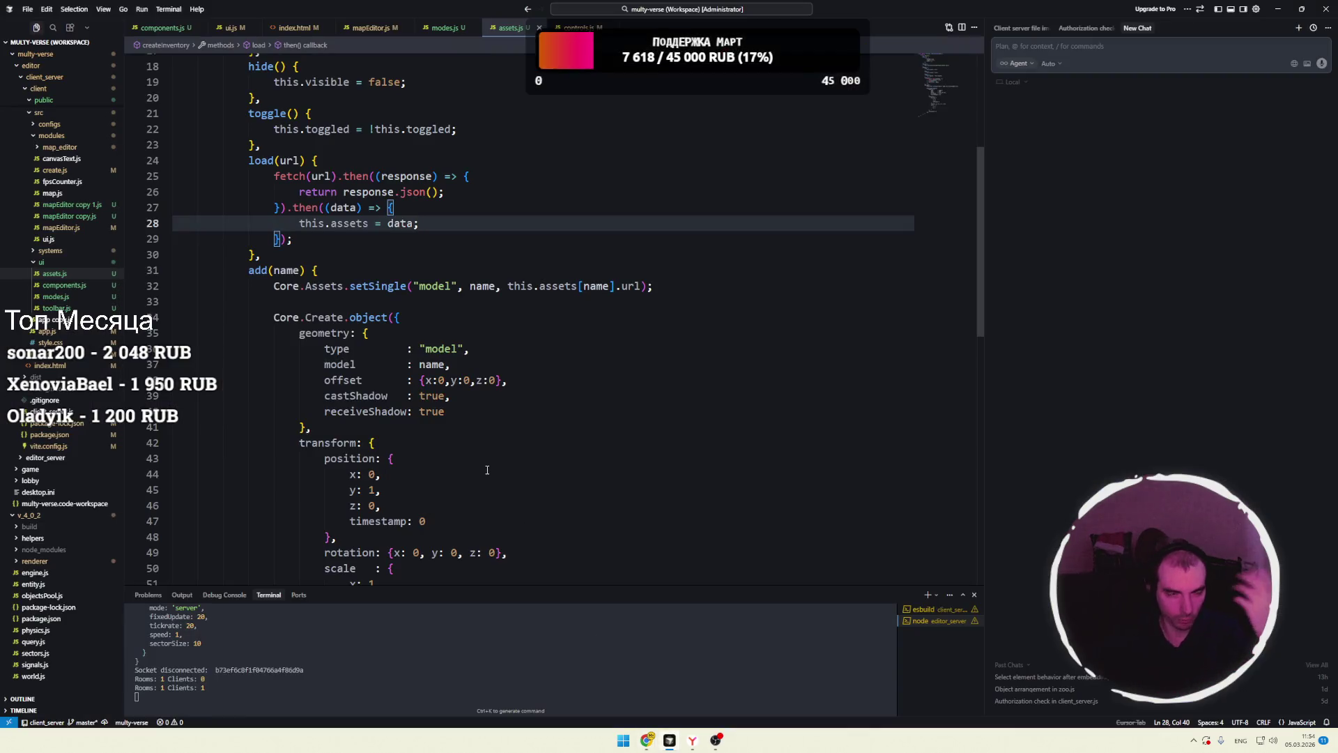
left_click(27, 9)
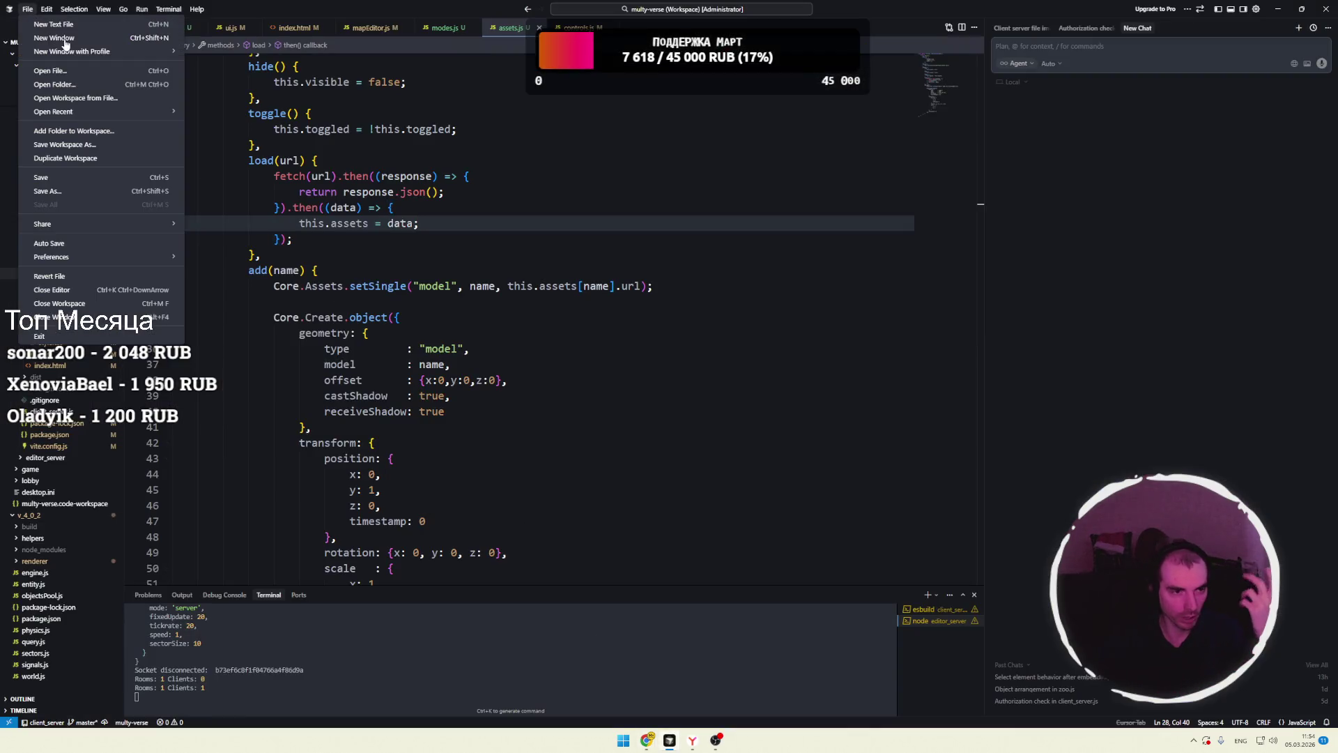
left_click(64, 46)
left_click(972, 177)
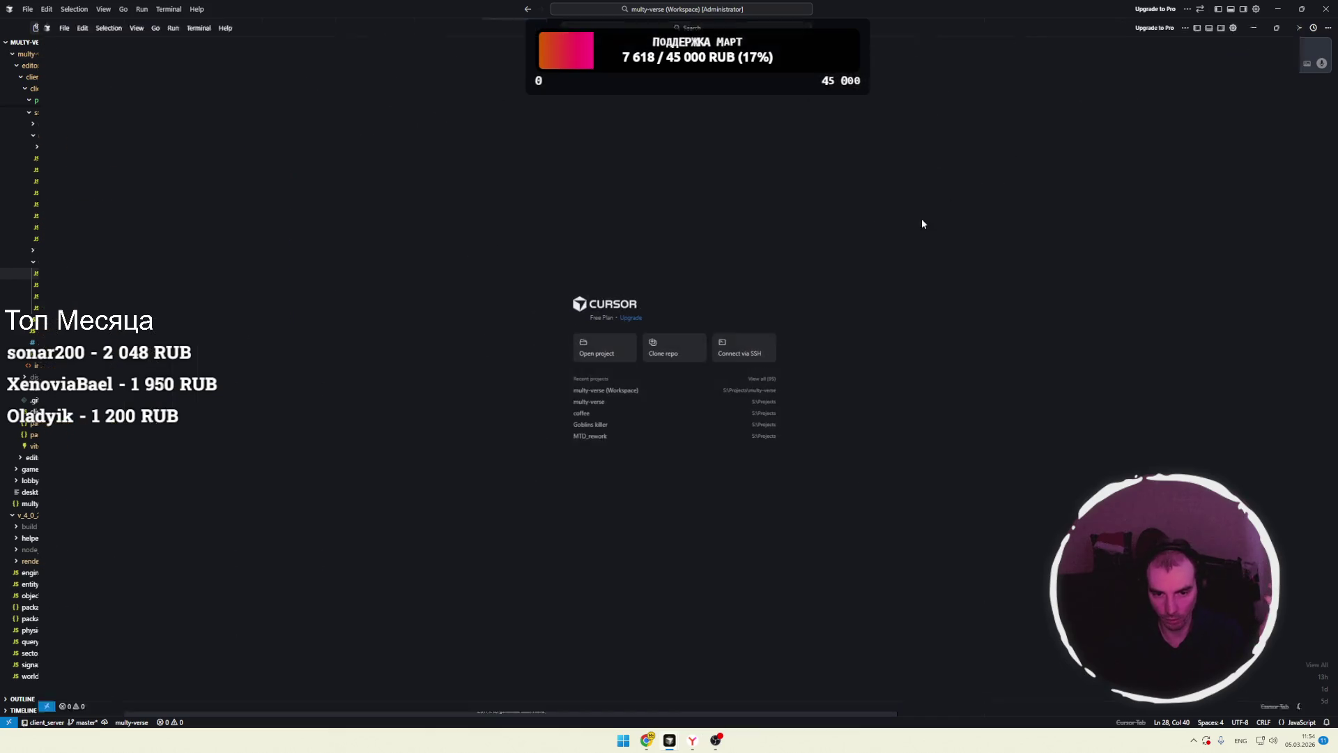
left_click(601, 349)
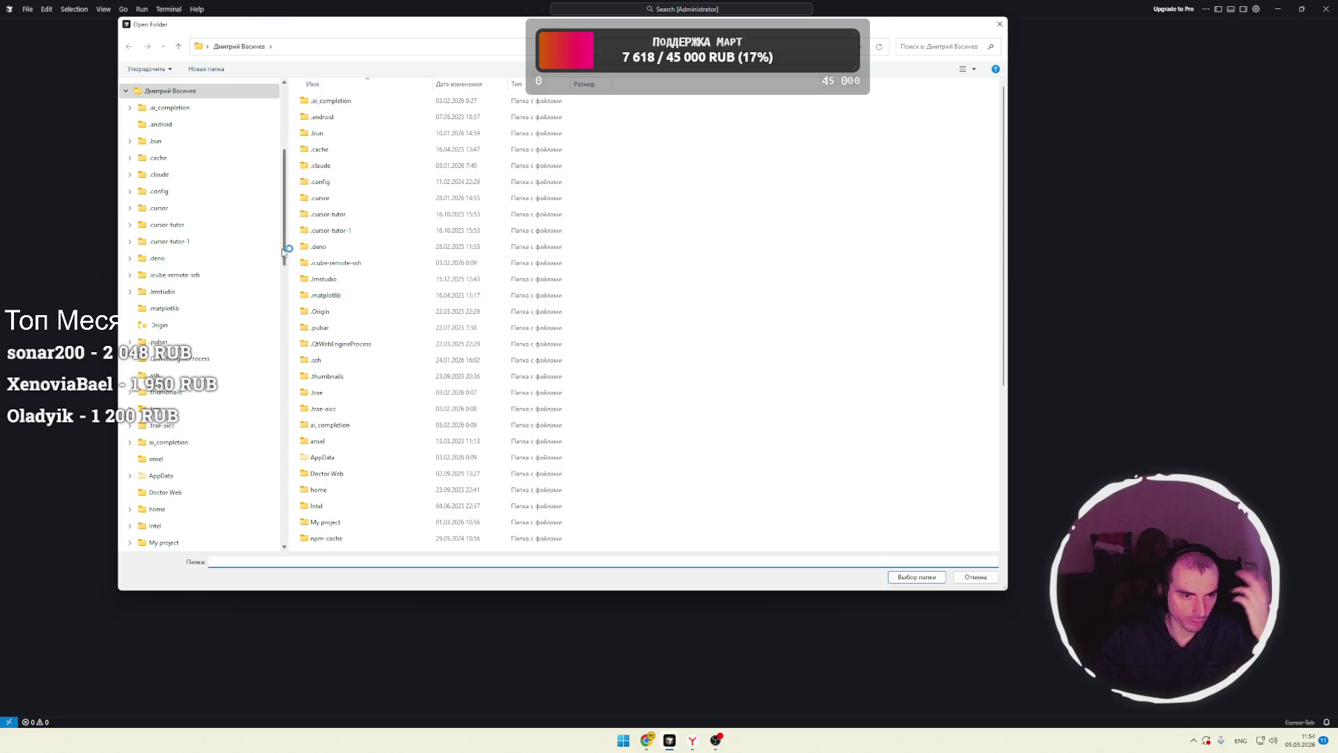
- Choose the autoglads folder under Storage (S:) > Projects and confirm
scroll(224, 245, "up", 3)
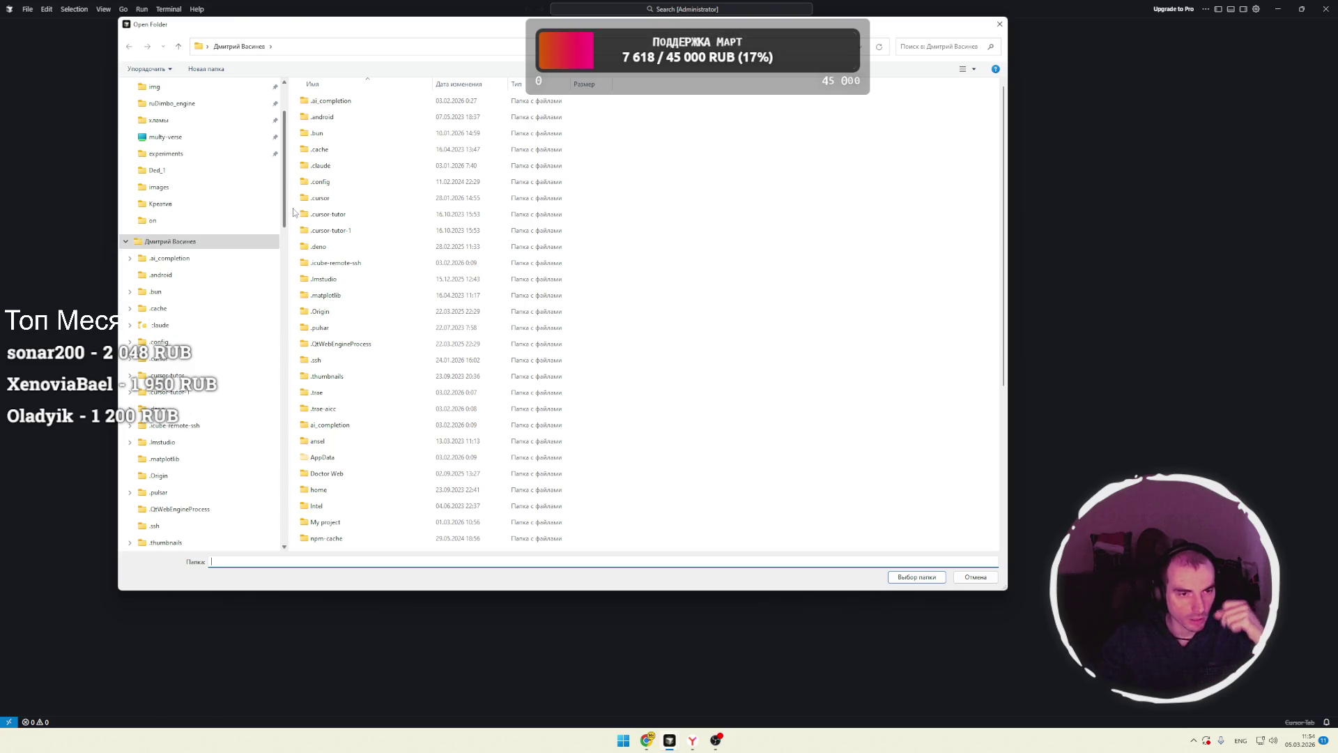
double_click(224, 245)
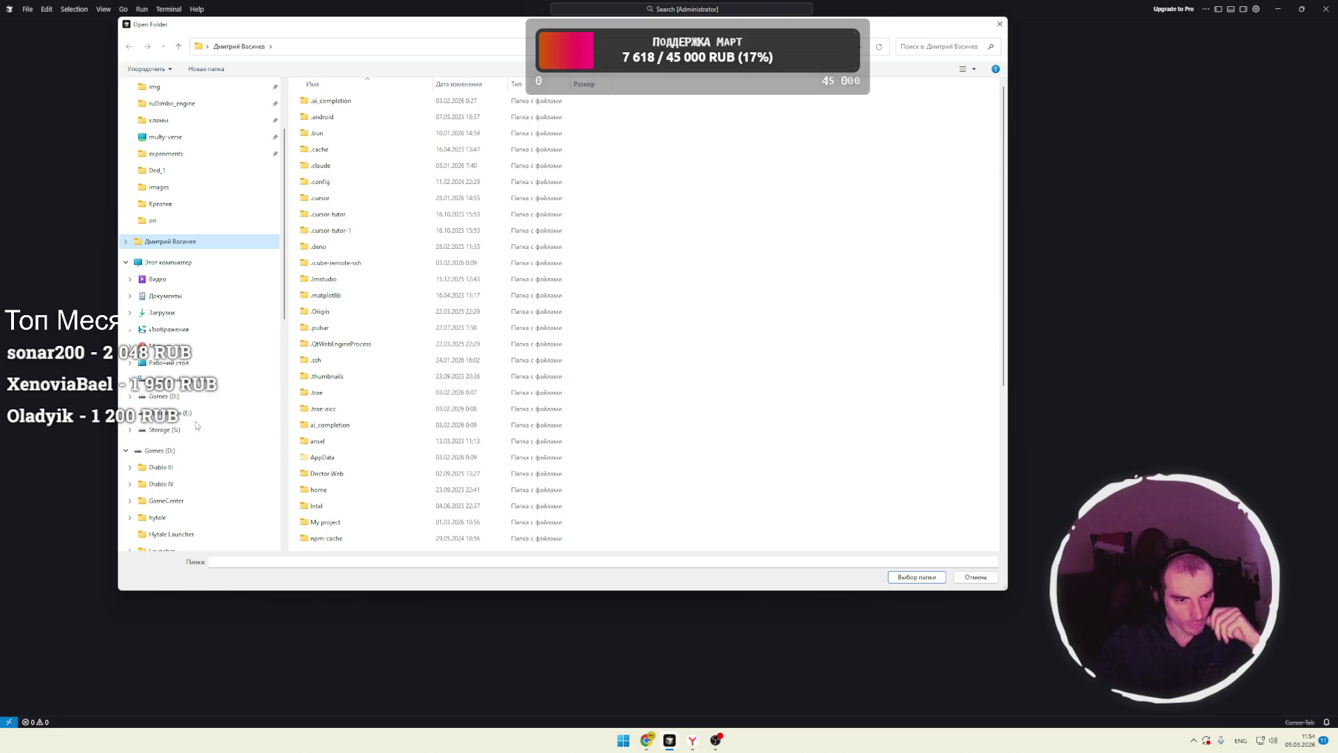
left_click(134, 451)
scroll(186, 454, "down", 2)
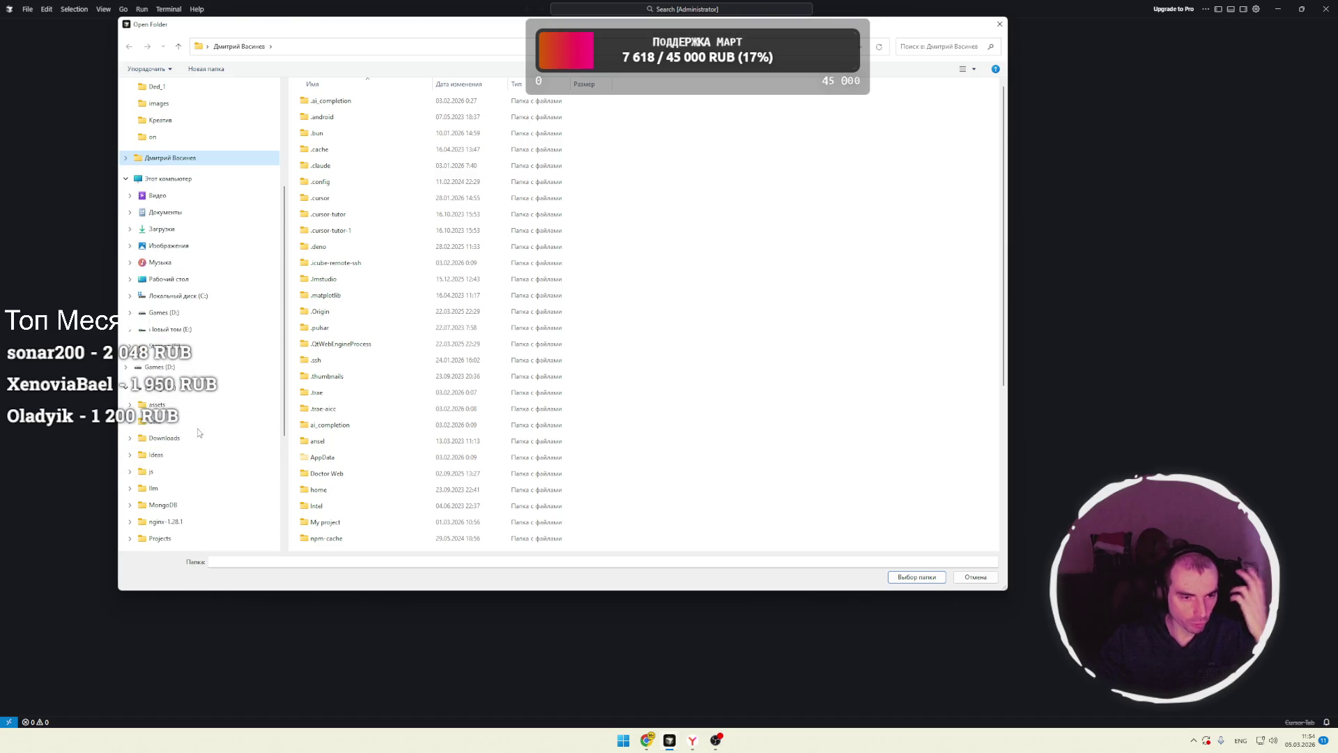
left_click(175, 393)
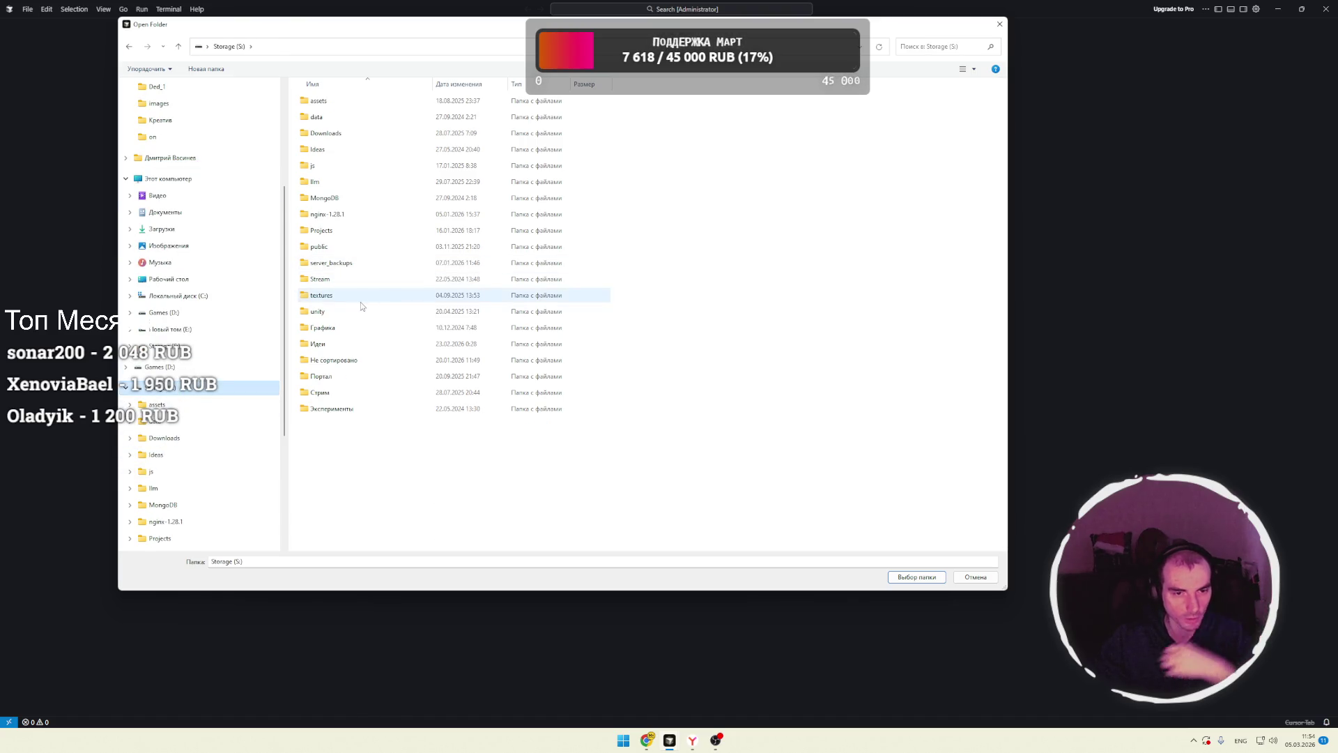
double_click(390, 234)
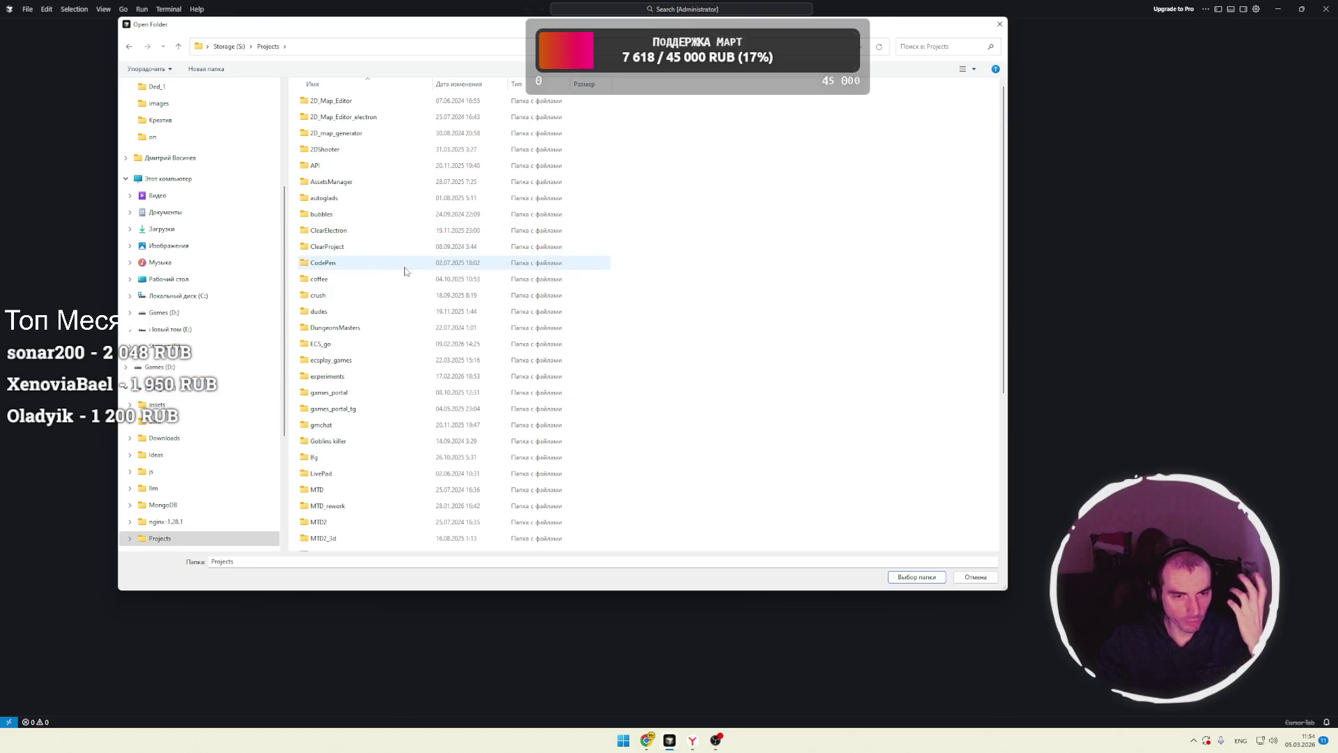
scroll(405, 271, "down", 2)
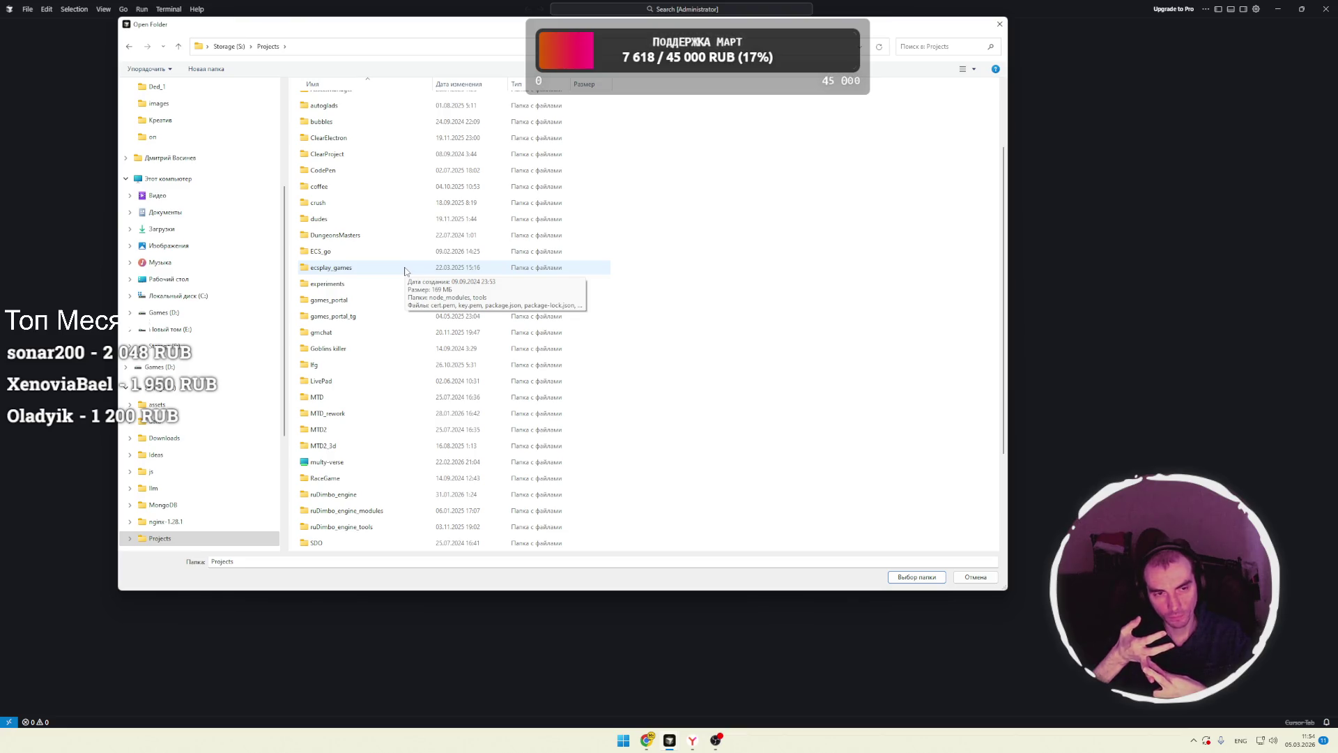
left_click(324, 105)
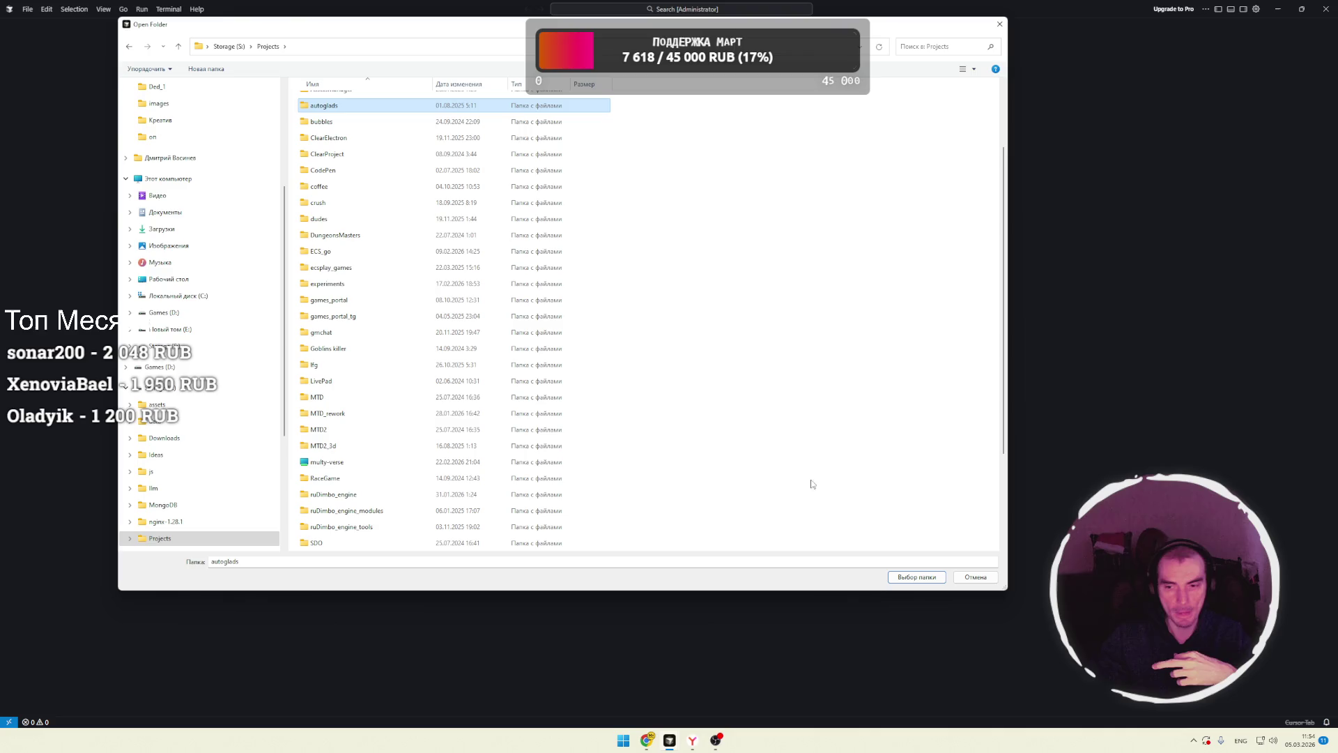
left_click(904, 573)
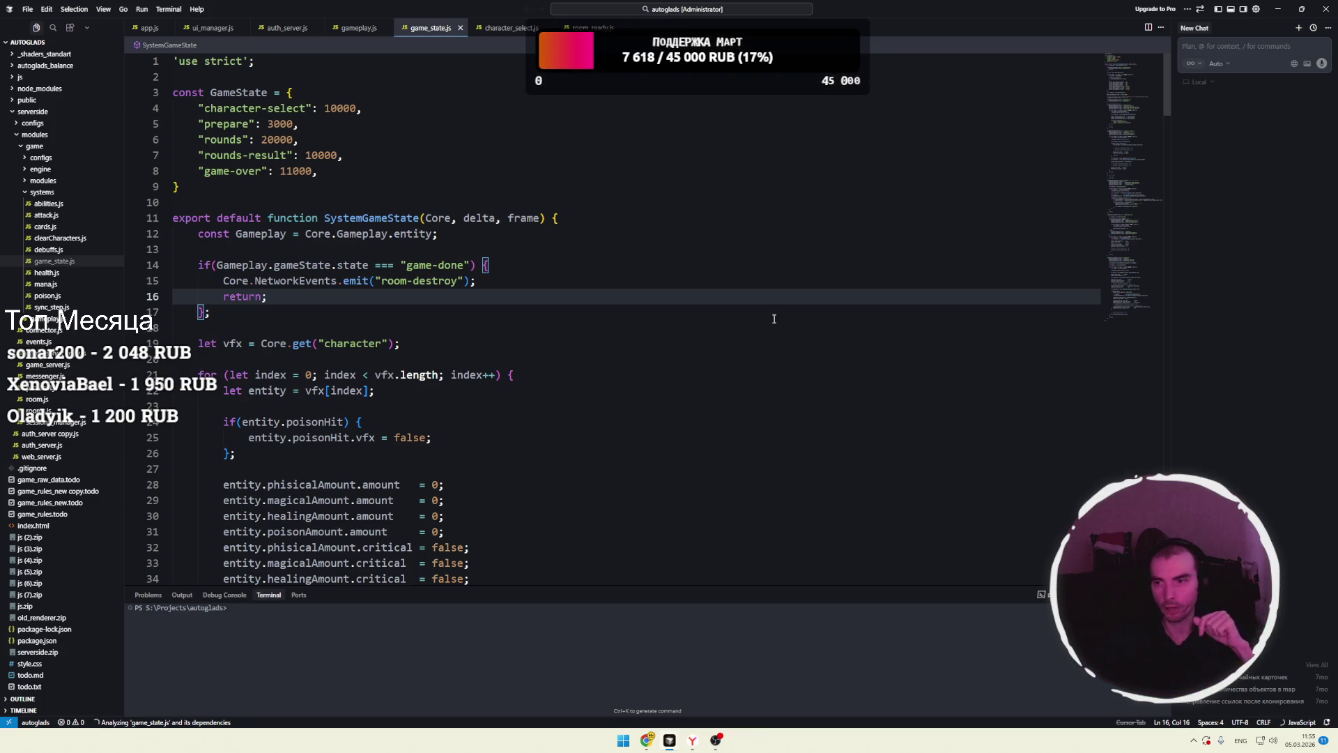
- Close the AI chat panel, collapse modules and serverside, and open package.json
key("ctrl+alt+b")
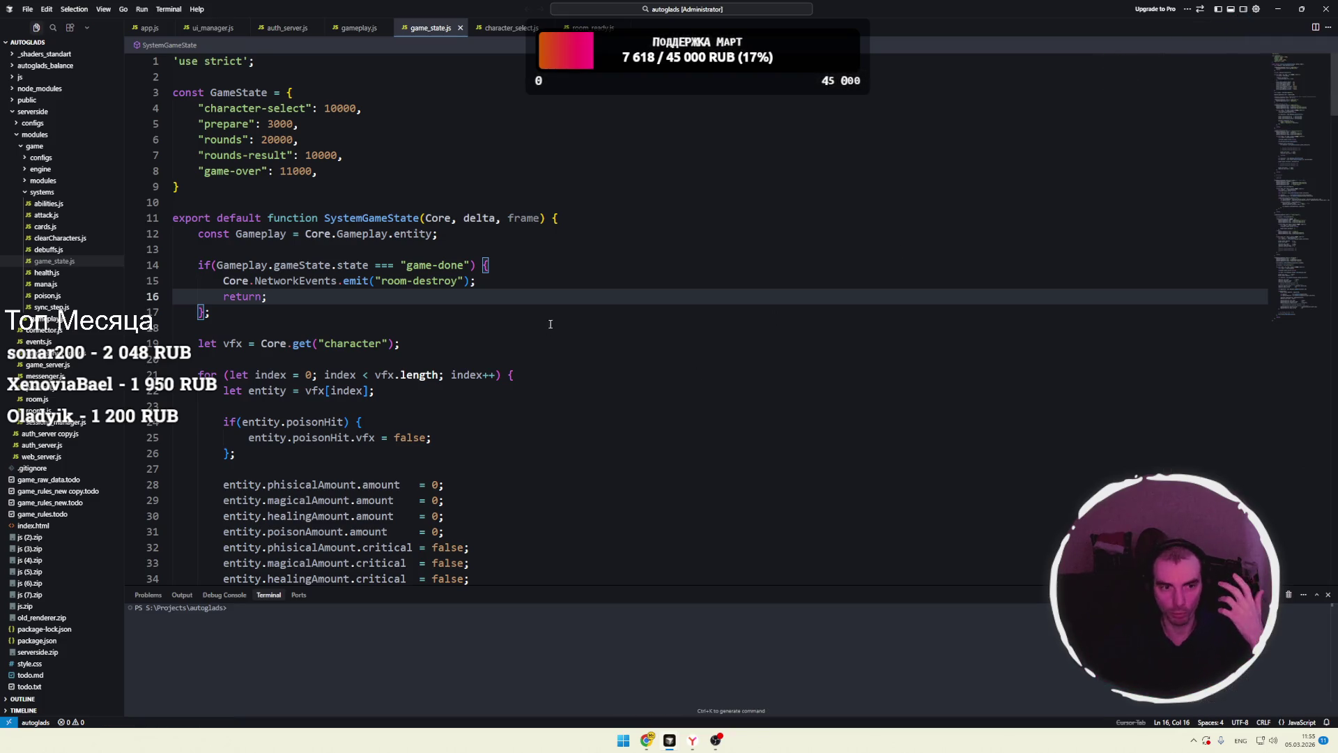
left_click(550, 325)
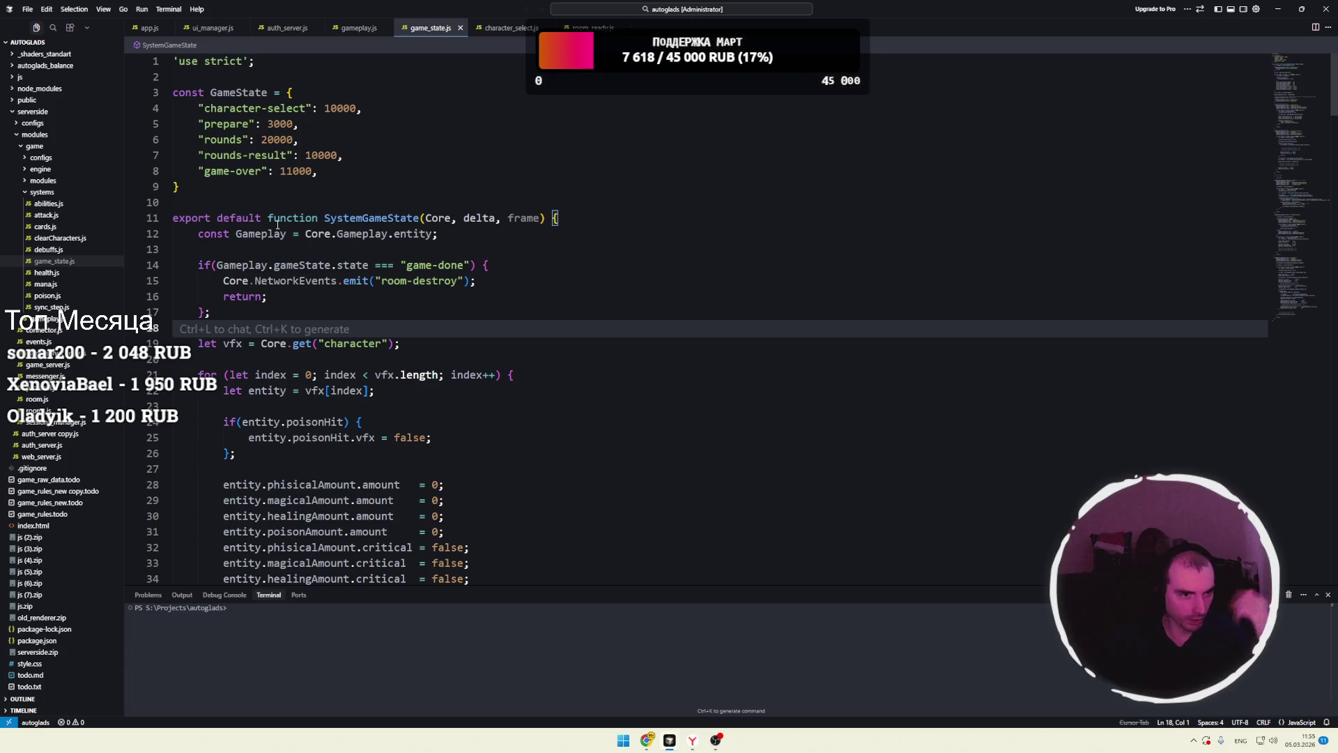
left_click(39, 136)
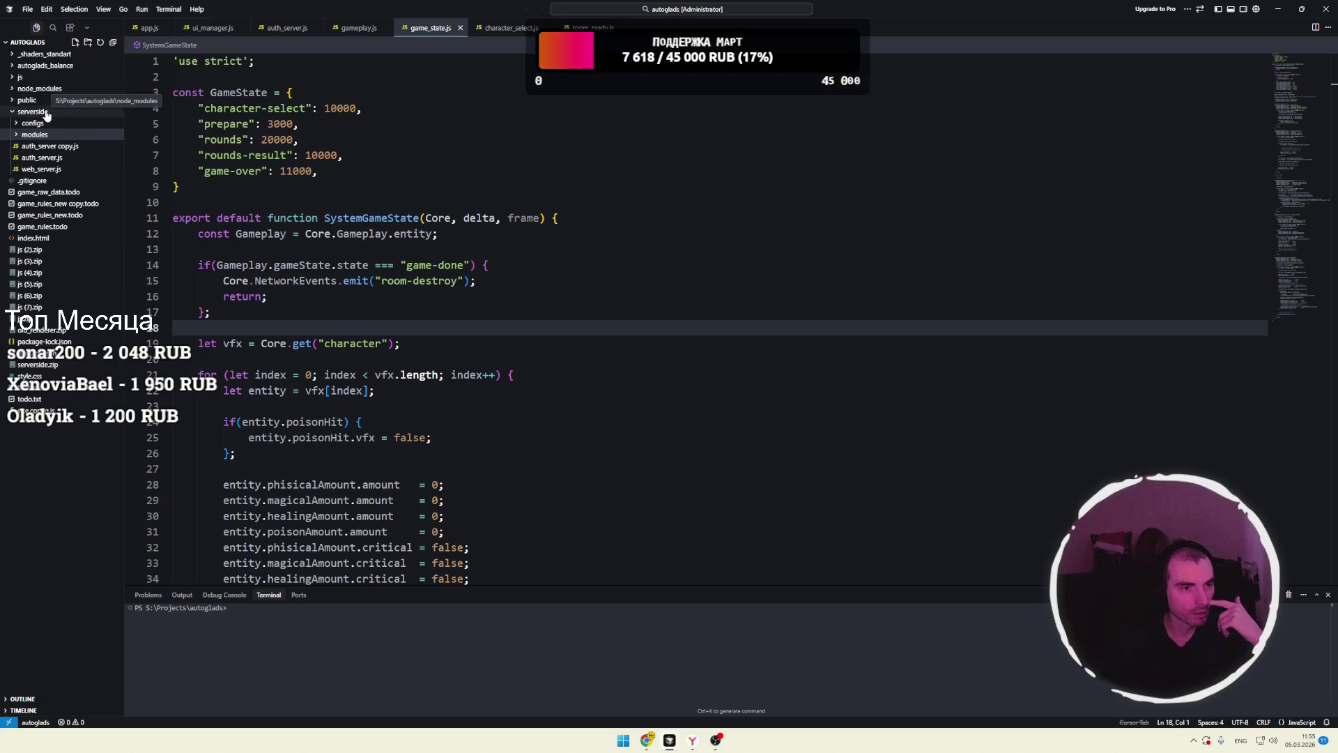
left_click(47, 113)
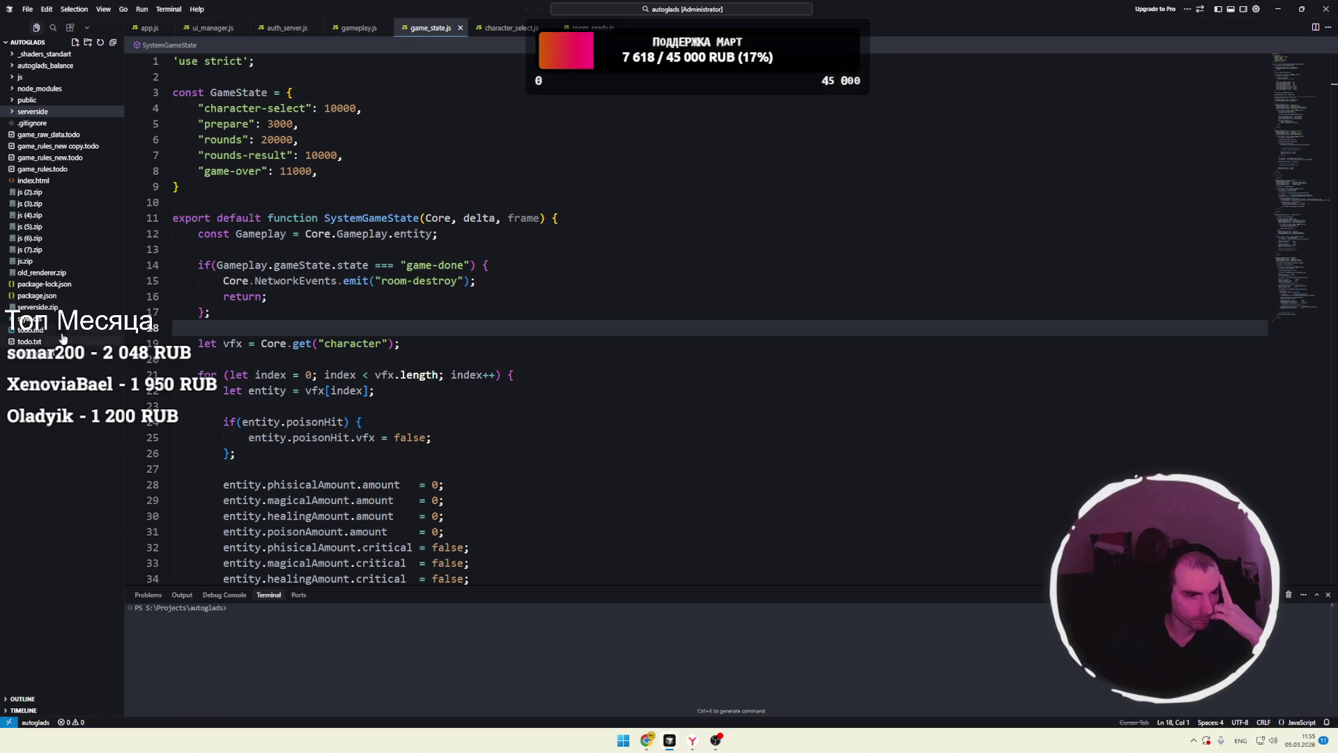
left_click(42, 296)
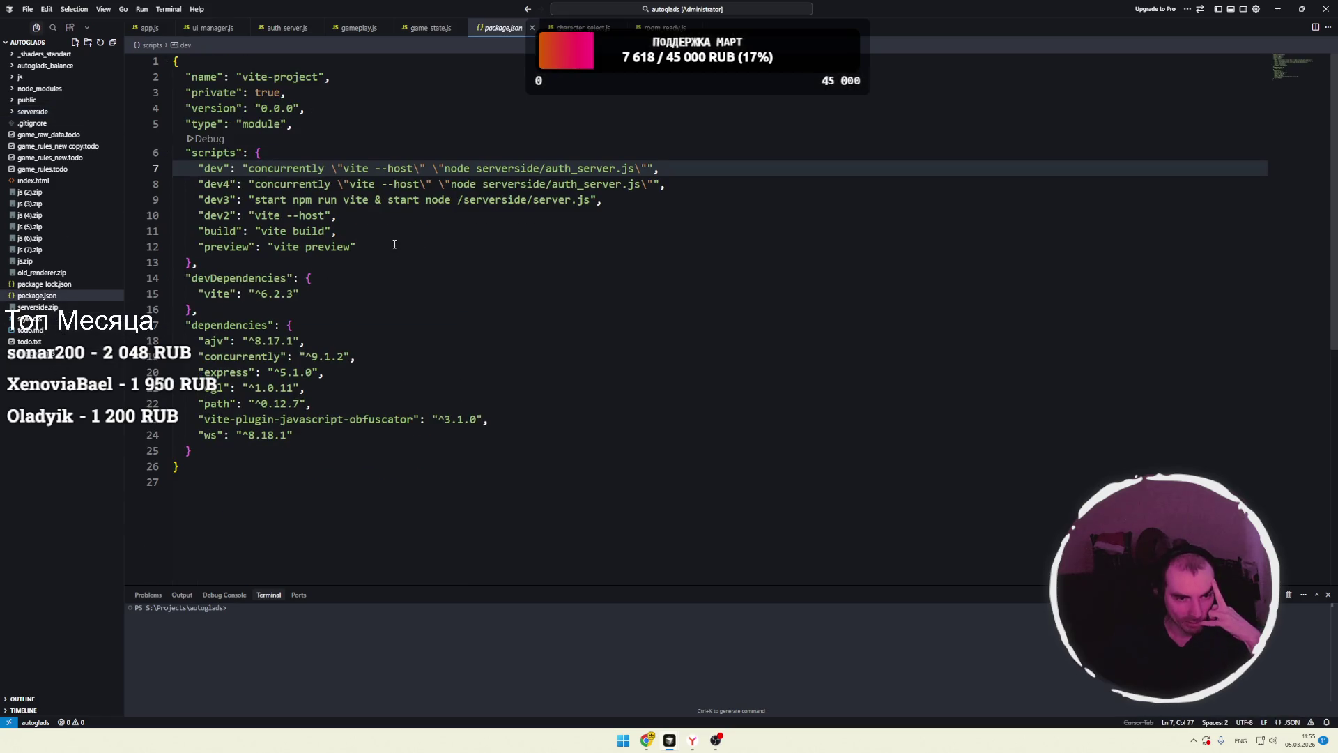
- Run npm run dev in the terminal and switch over to Chrome
left_click(801, 616)
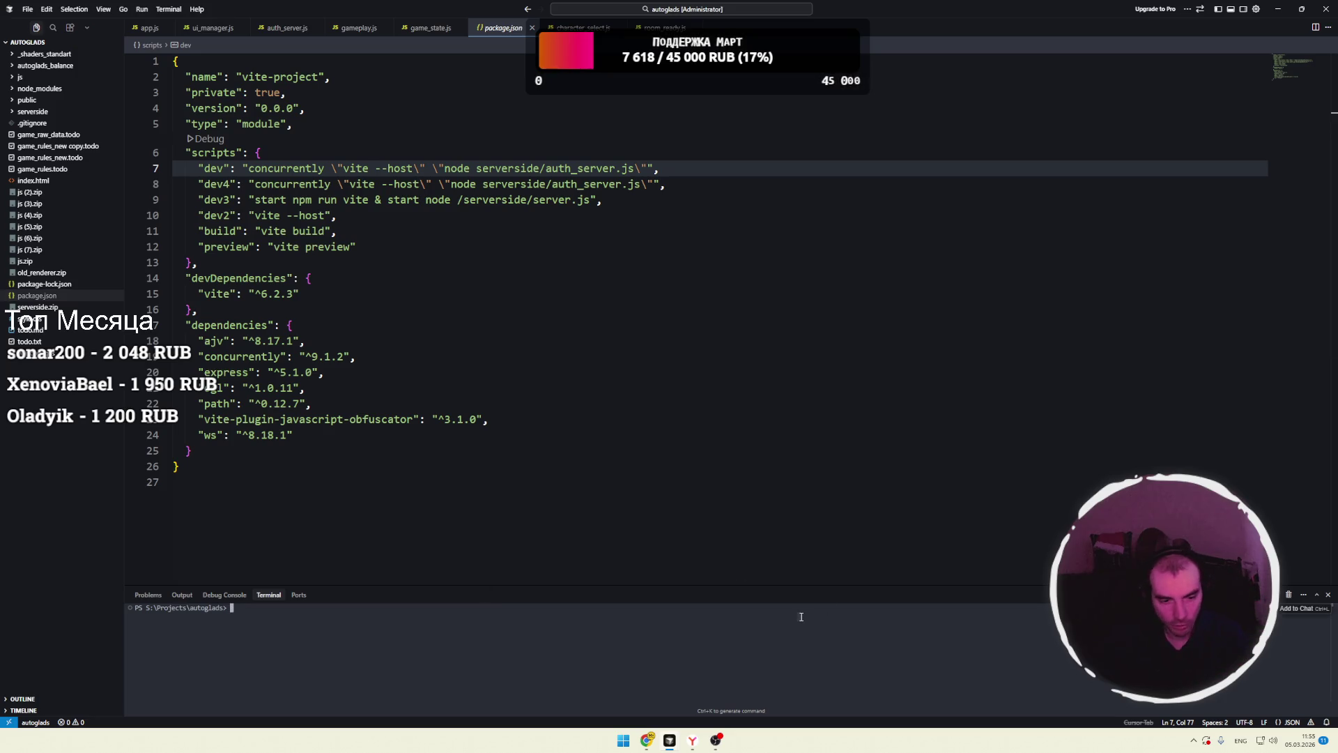
type("npm run dev")
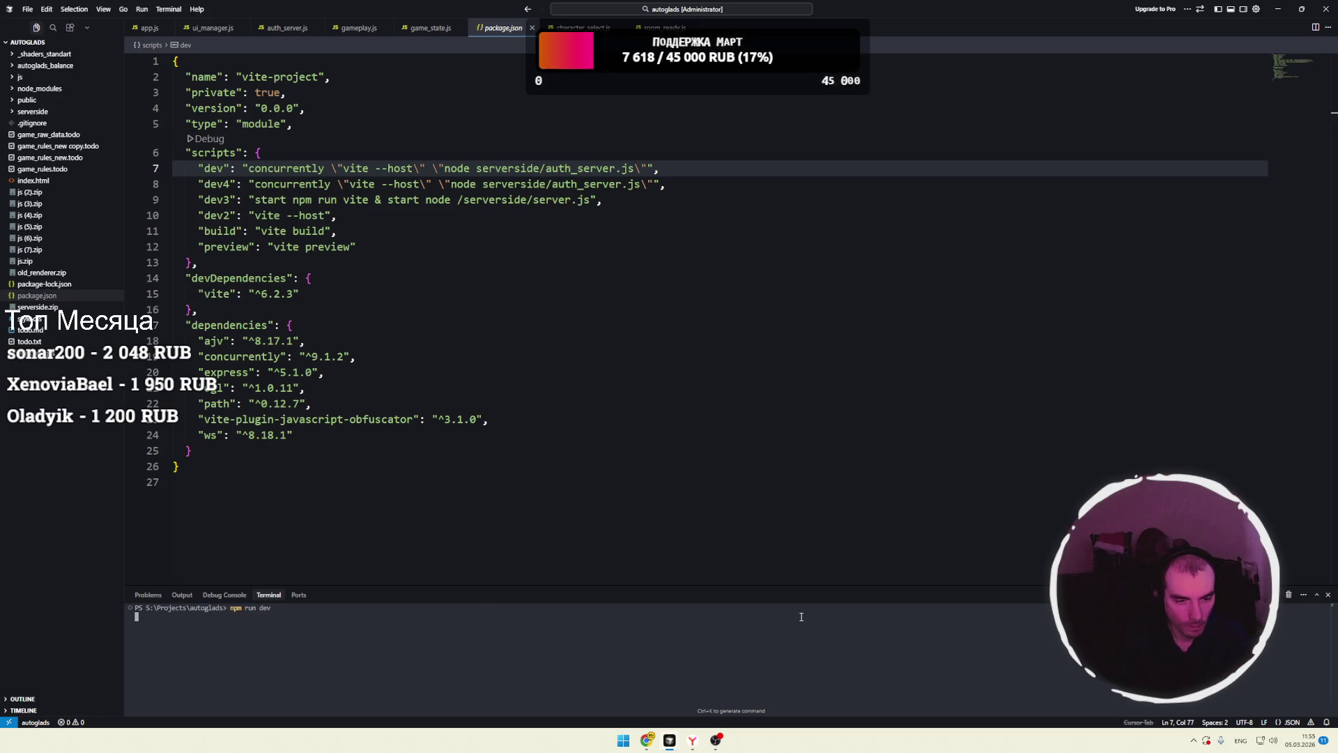
key("Return")
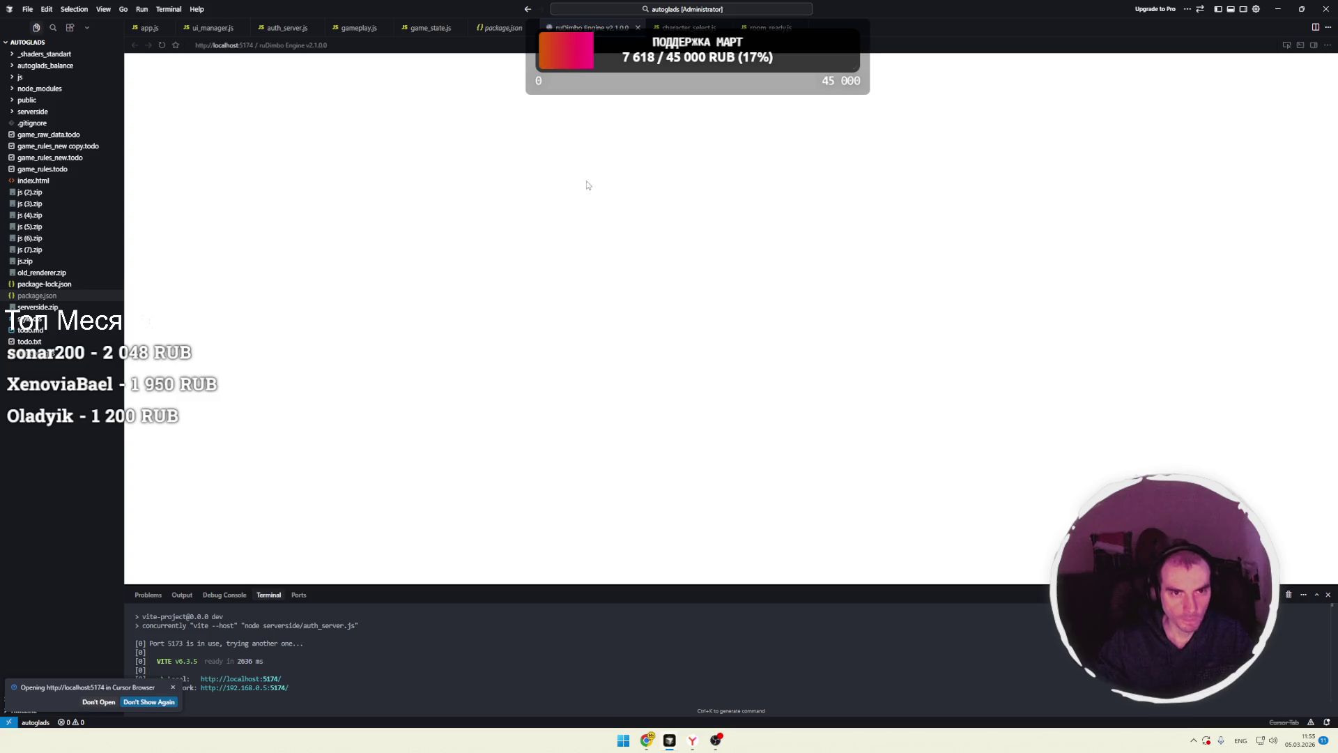
left_click(387, 45)
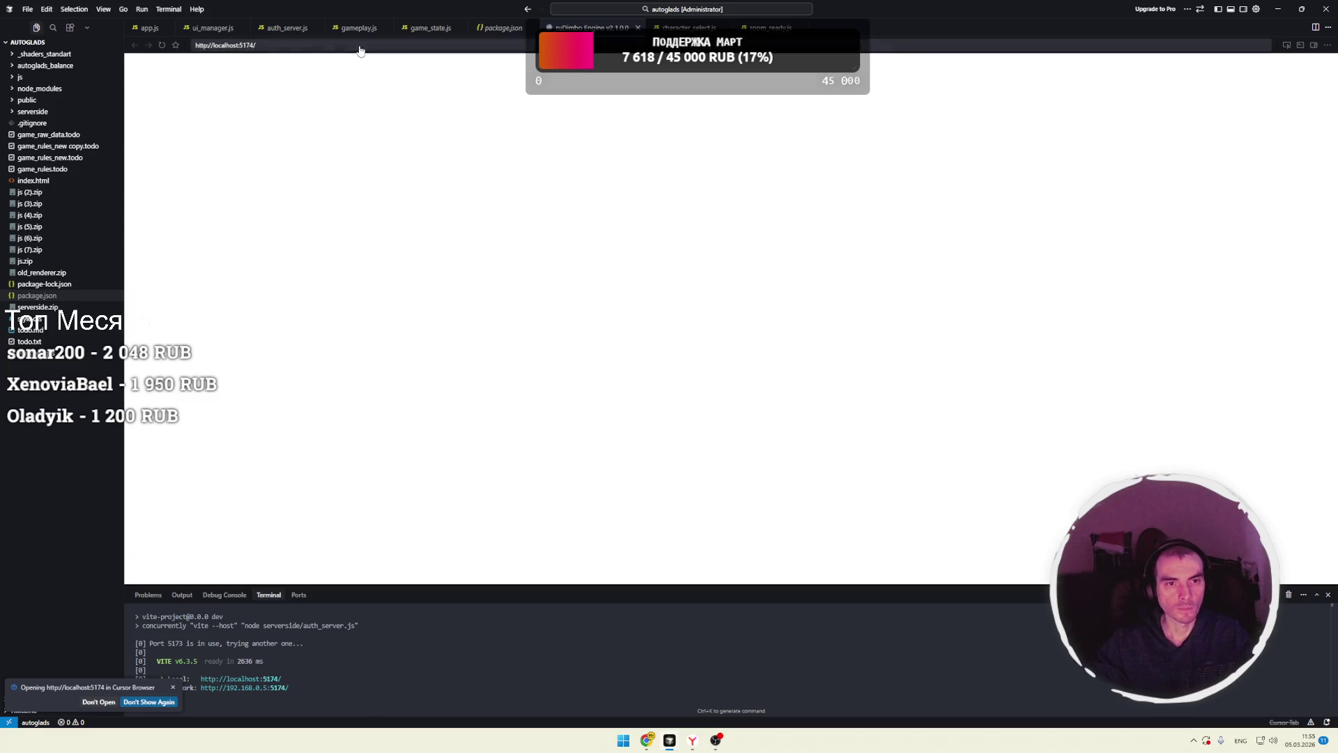
key("ctrl+w")
key("super+Tab")
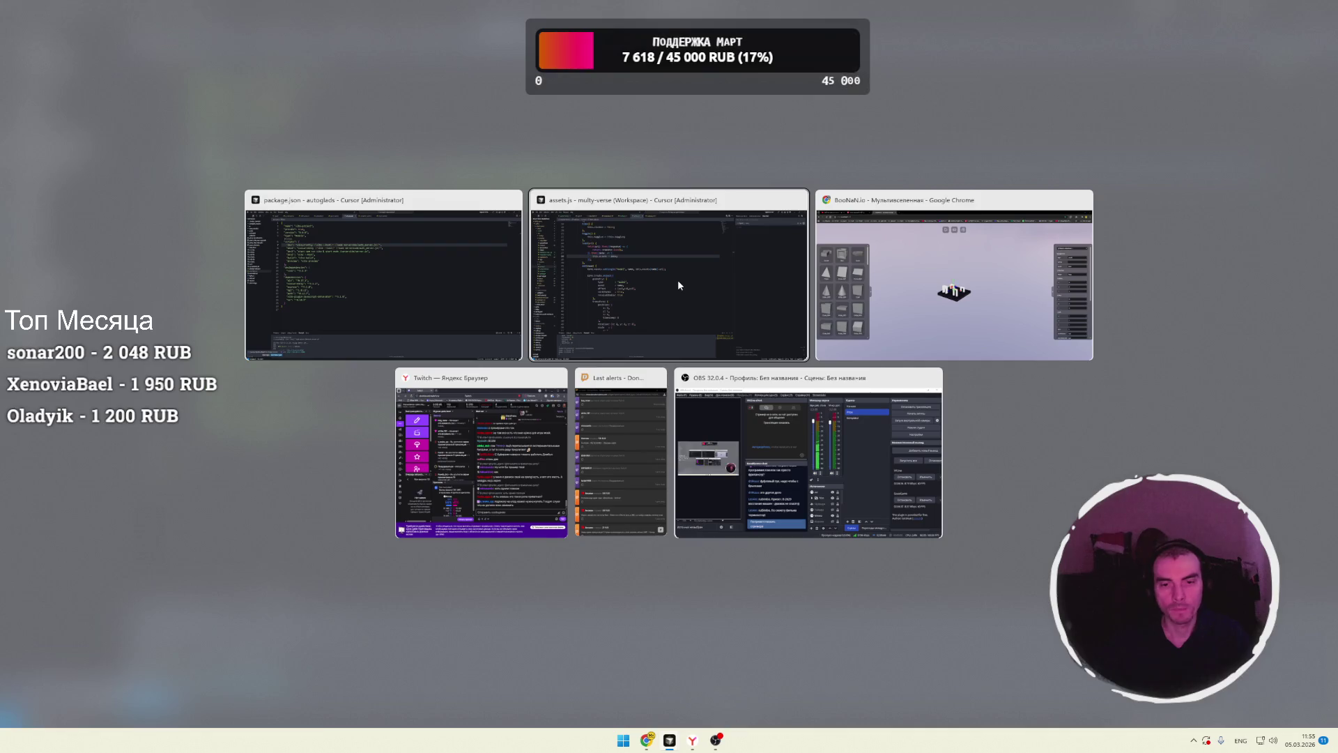
left_click(887, 288)
left_click(401, 10)
type("http://localhost:5174/")
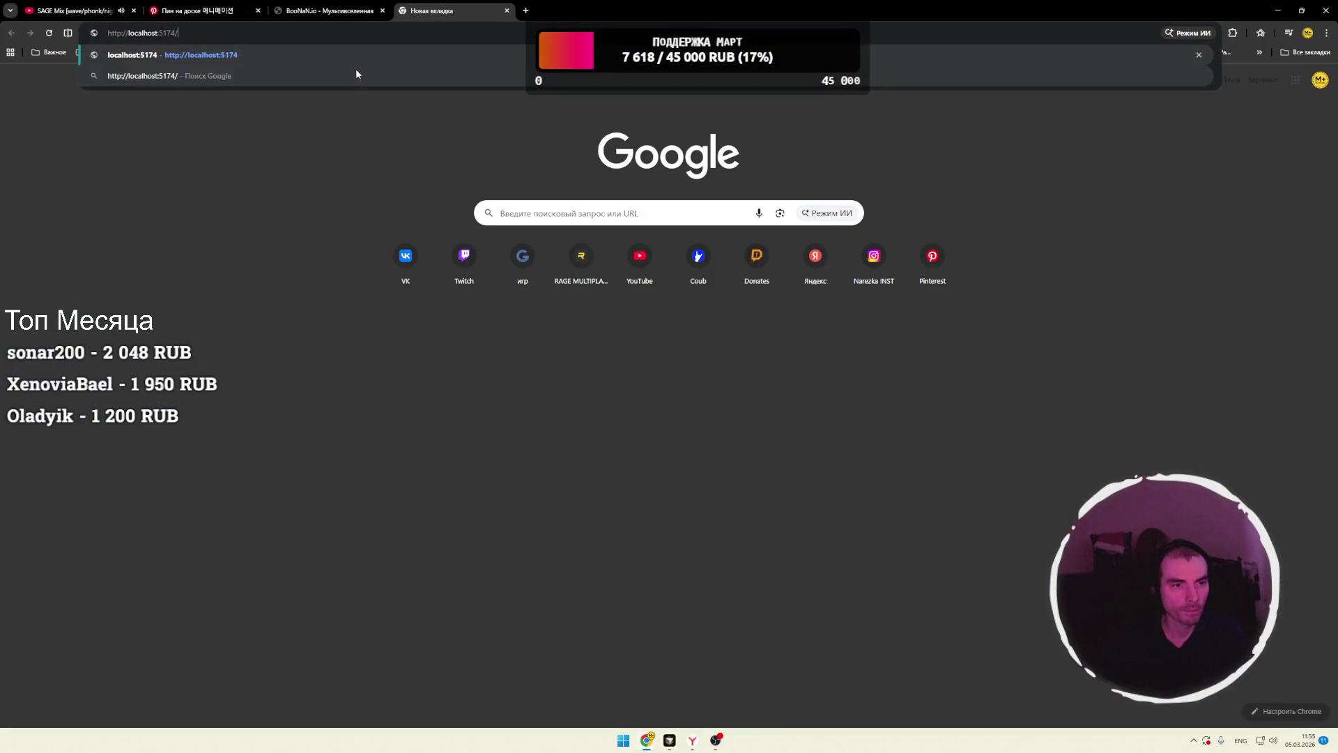
key("Return")
left_click(67, 33)
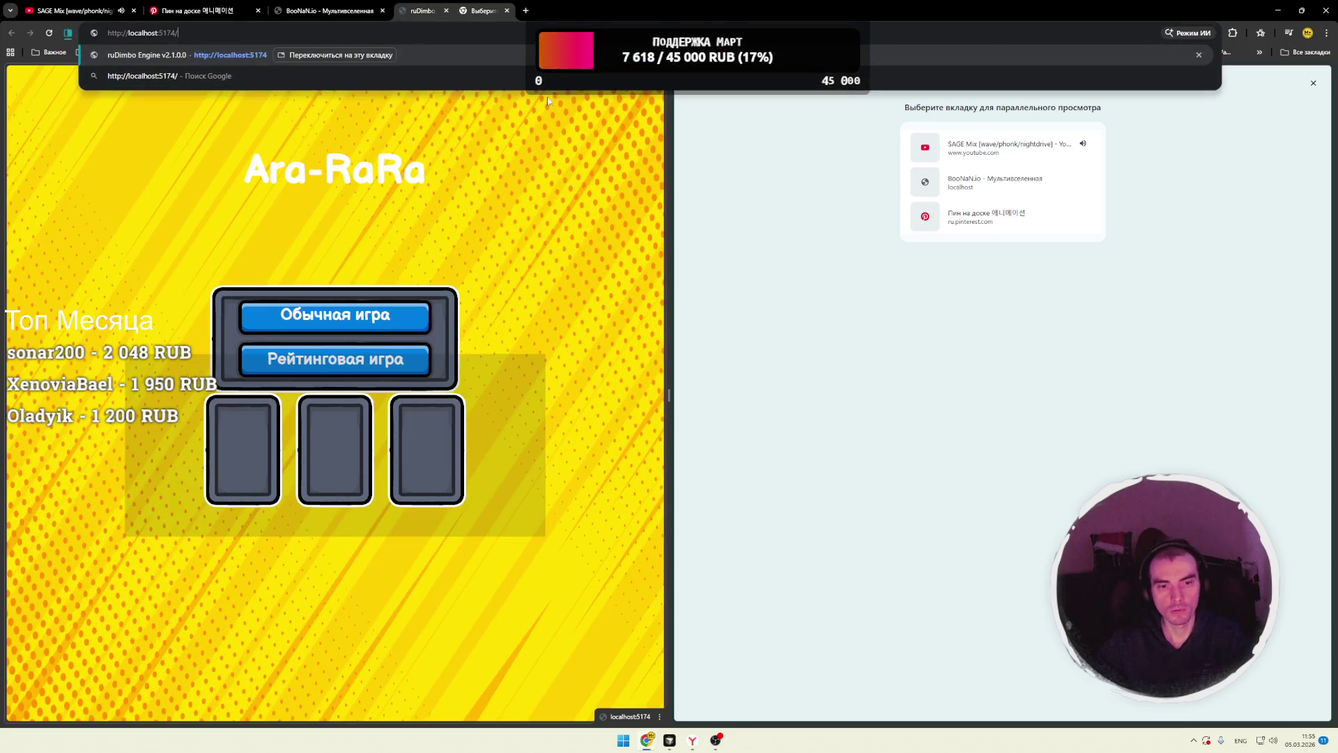
left_click(613, 53)
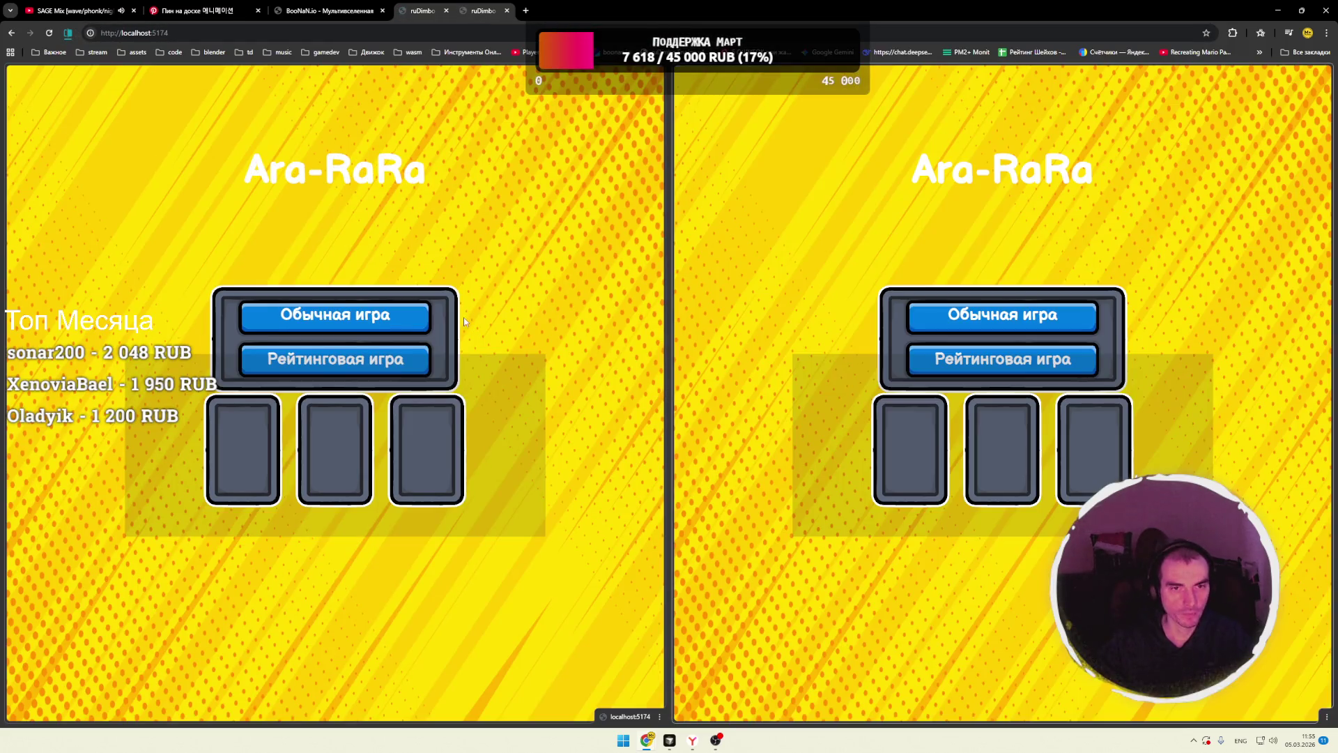
- Start Обычная игра in both panes and open developer tools for the left one
left_click(354, 322)
left_click(963, 317)
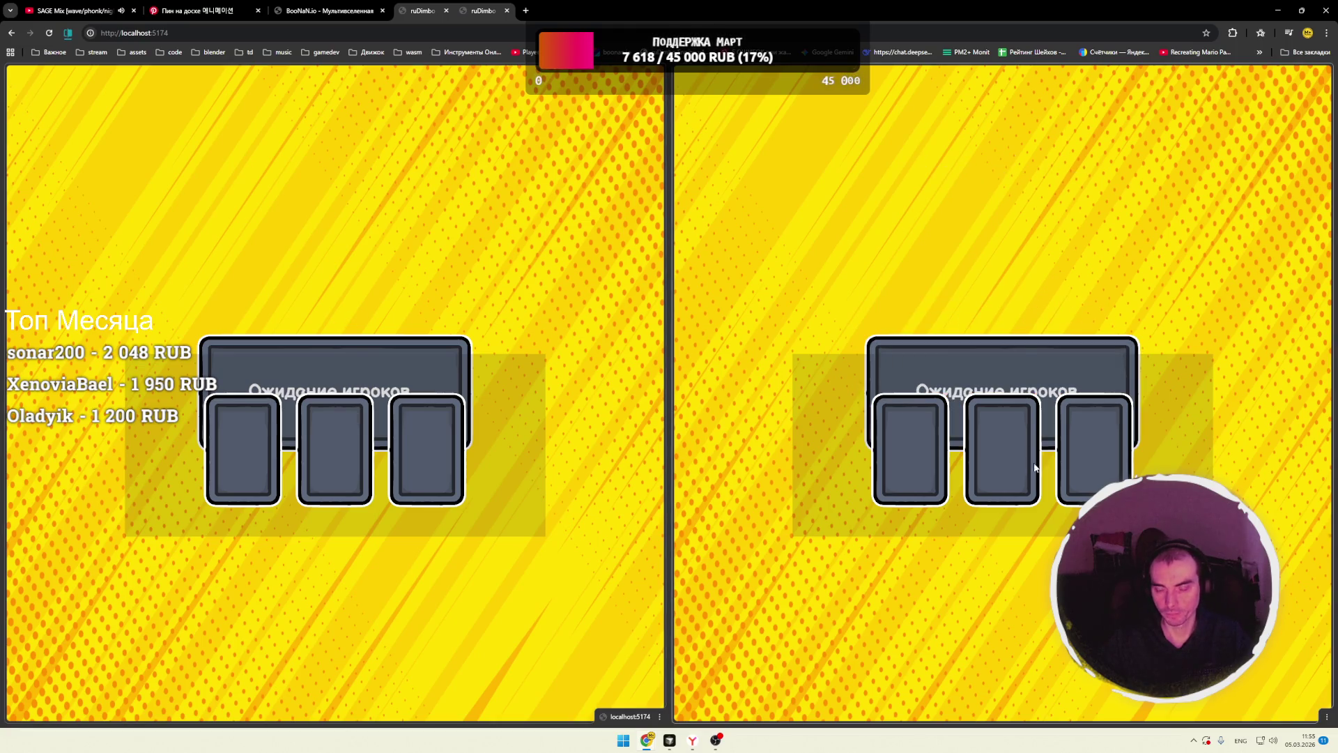
left_click(602, 407)
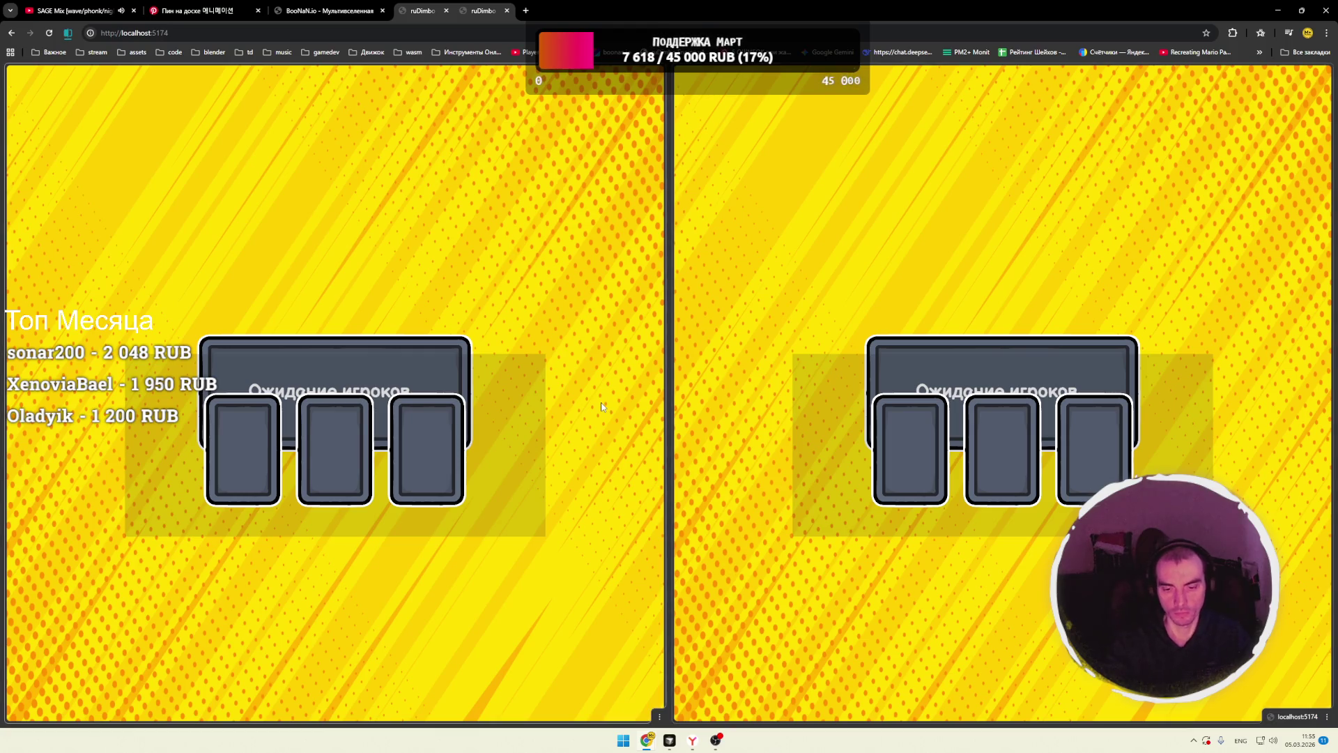
key("F12")
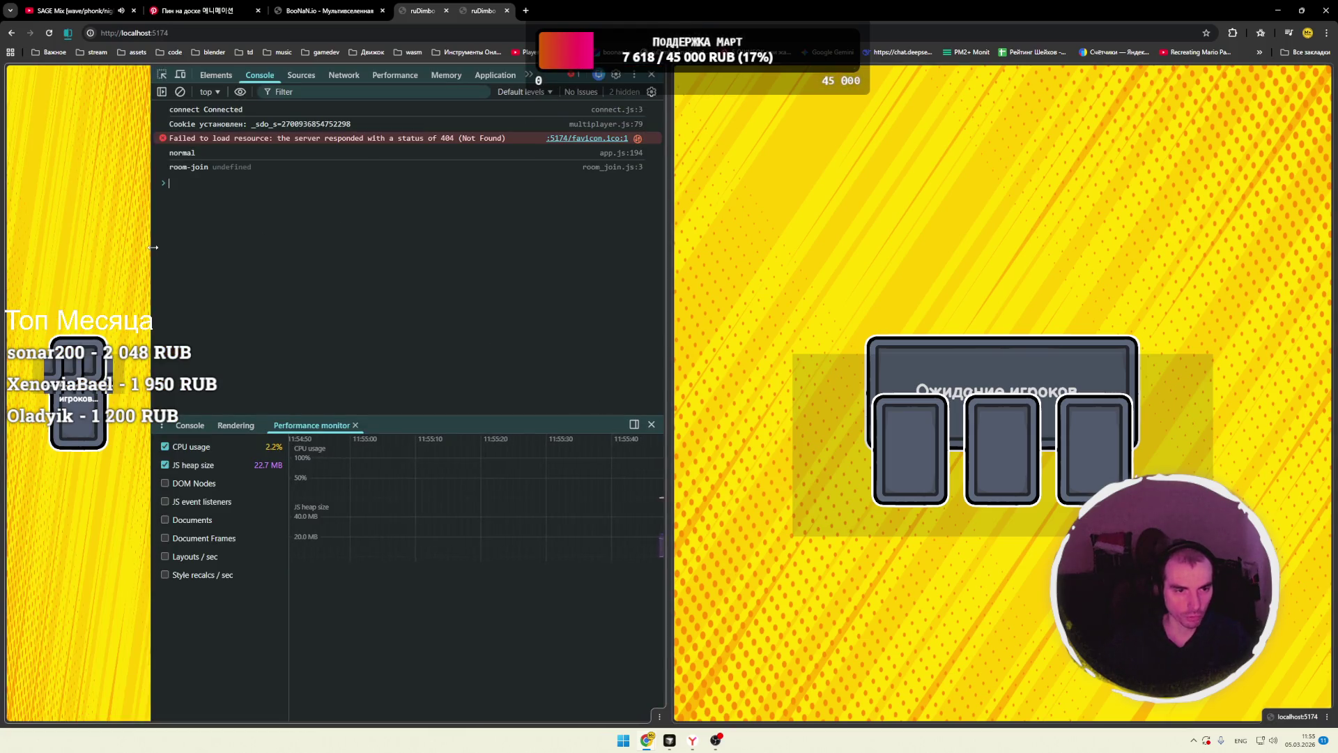
- Widen the game pane beside DevTools, reload it, and select the room-join undefined console message
left_click_drag(153, 247, 312, 258)
key("F5")
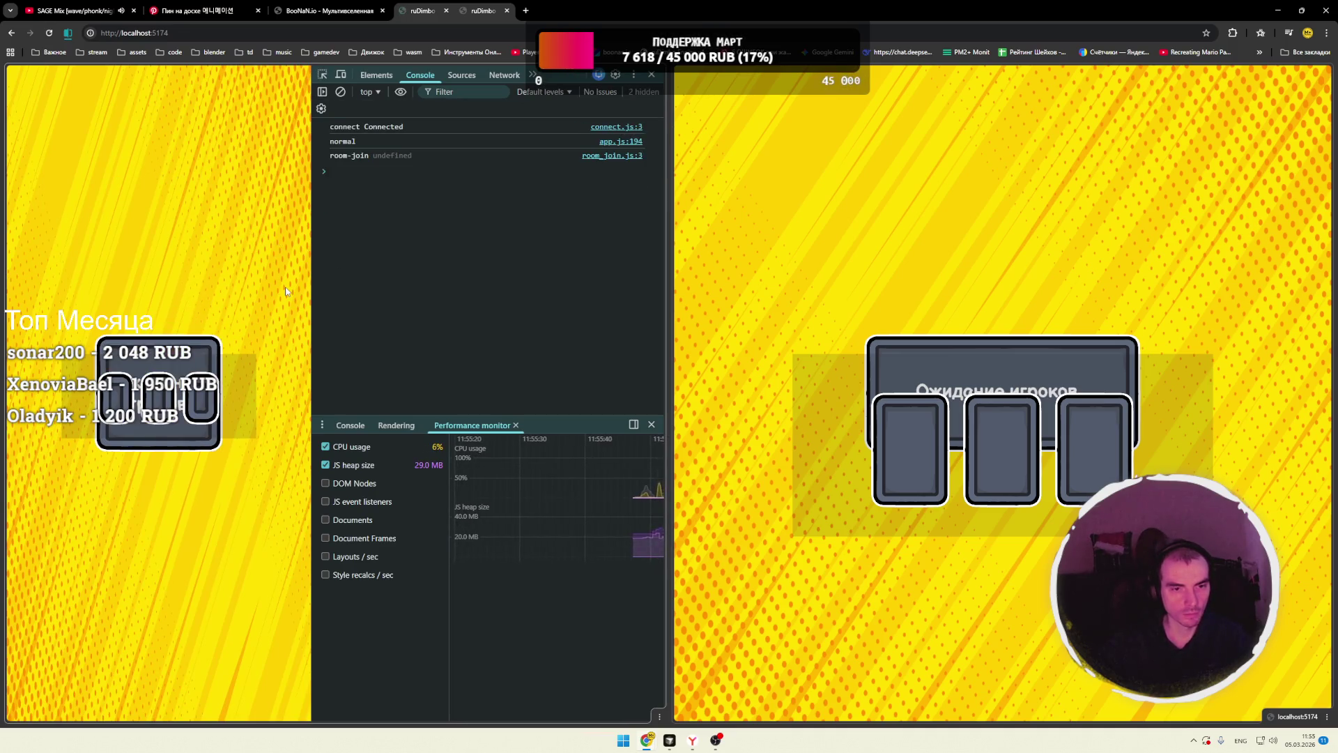
triple_click(321, 156)
left_click(342, 175)
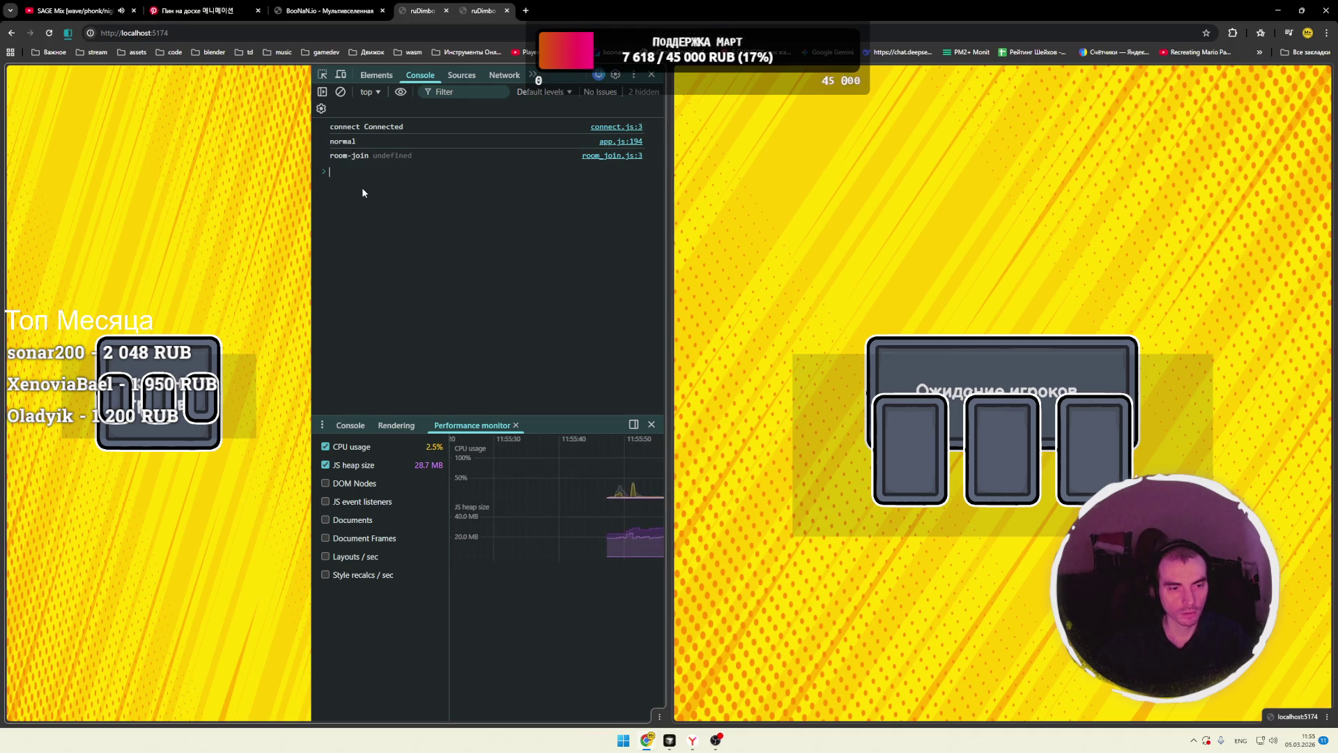
- Inspect the Elements tree, return to the Console, then go back to package.json in Cursor
mouse_move(669, 740)
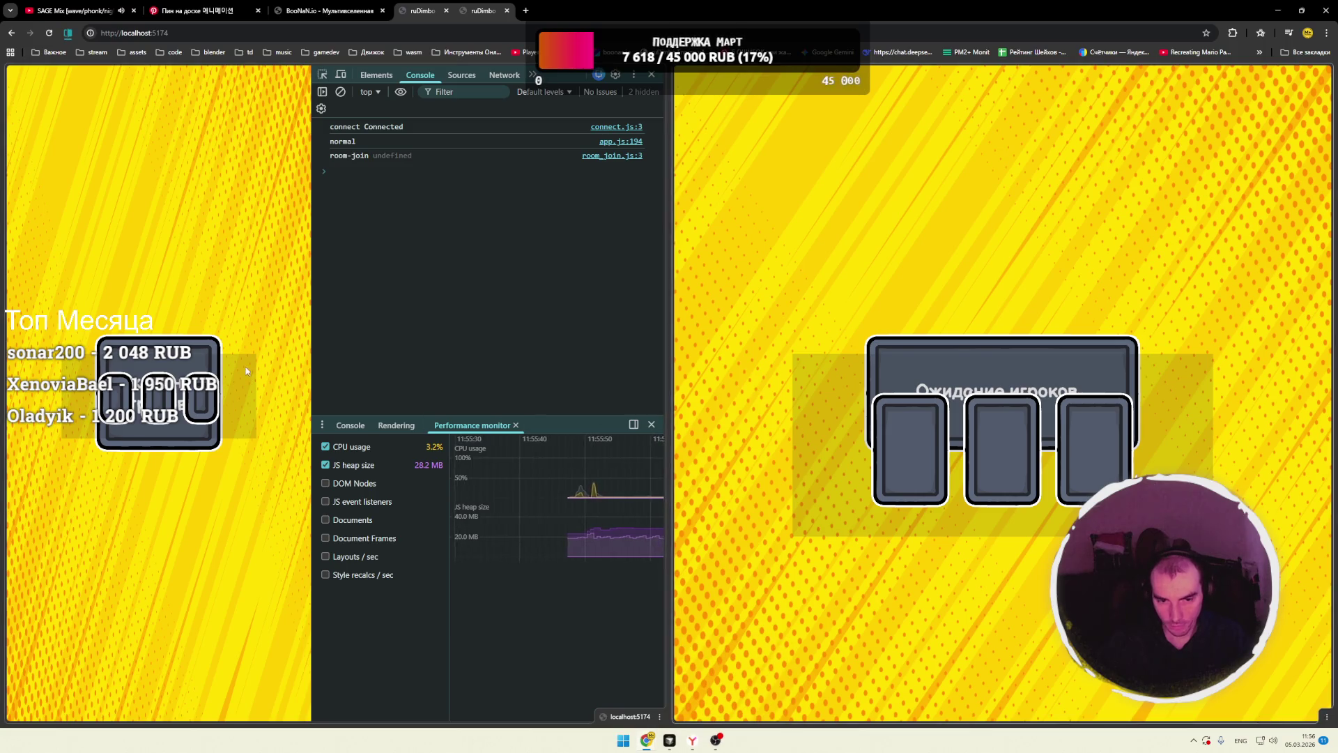
left_click(401, 75)
left_click(419, 75)
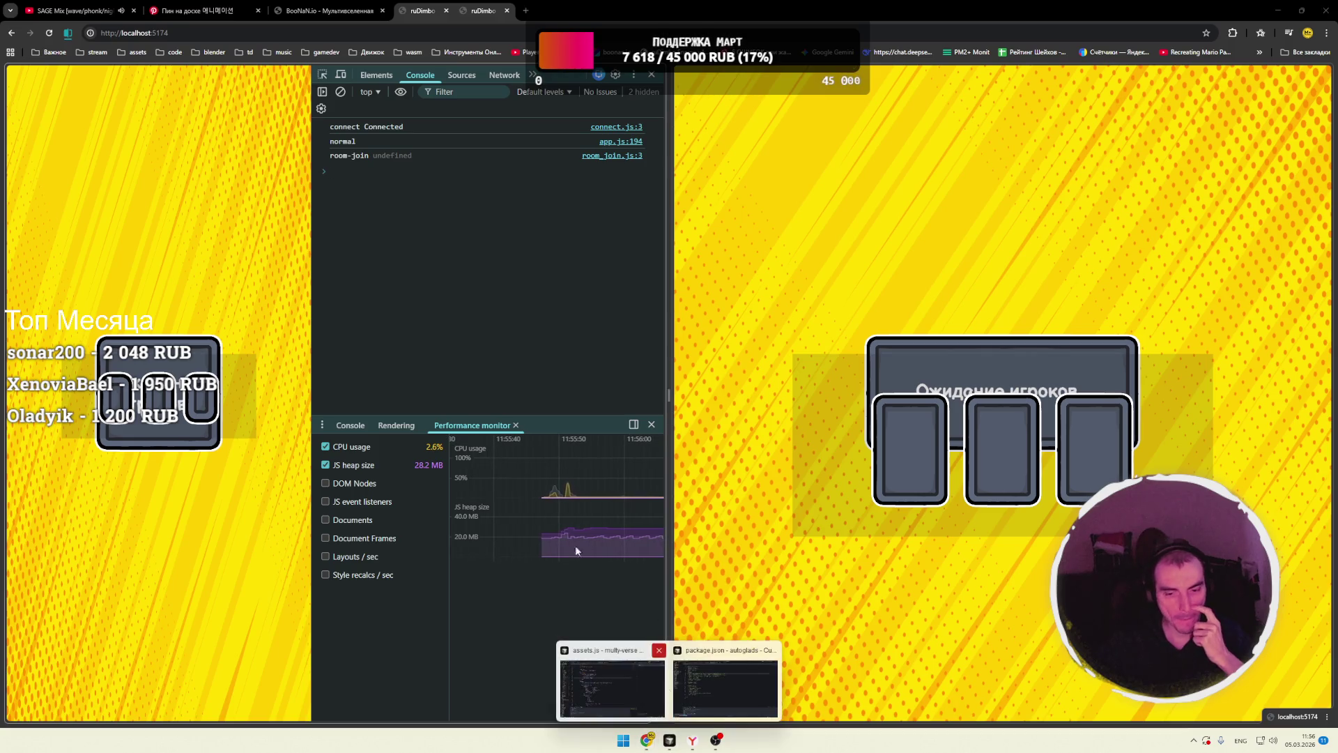
left_click(722, 688)
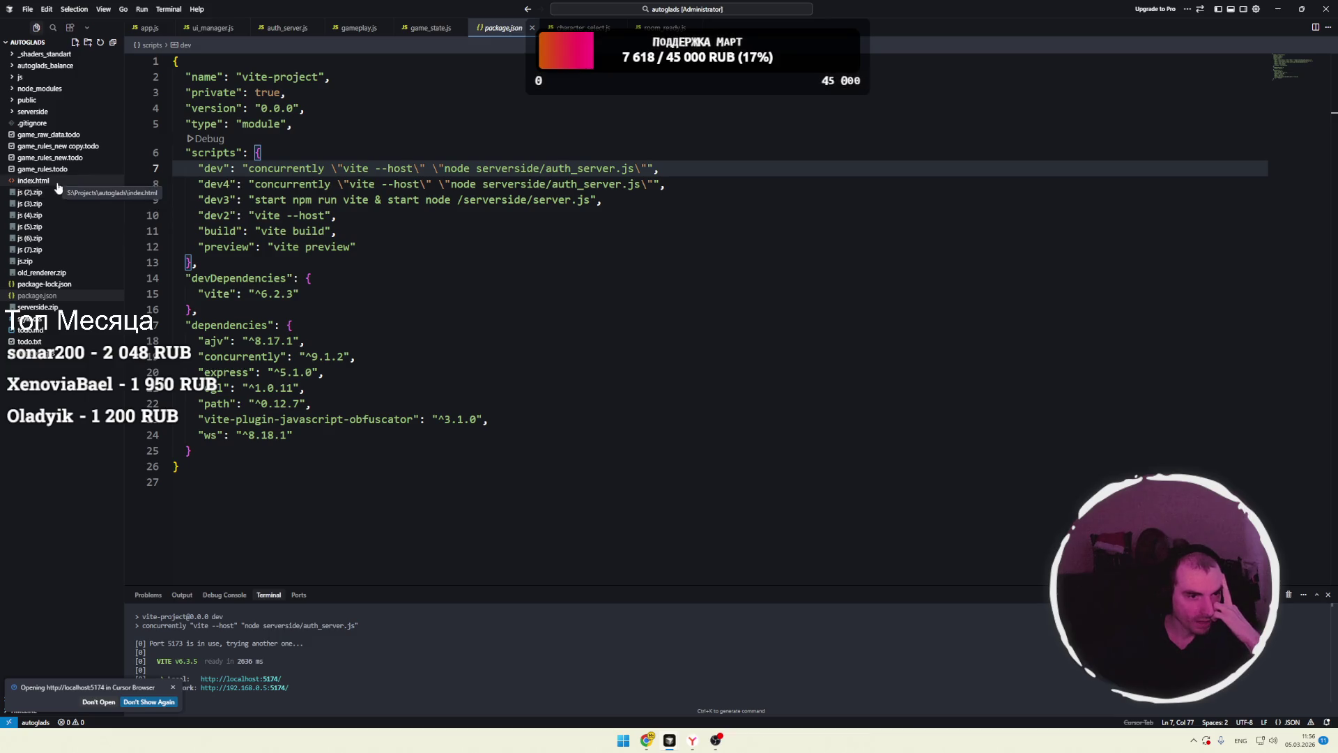
- Open serverside/auth_server.js and scroll to the room reconnection code
left_click(49, 112)
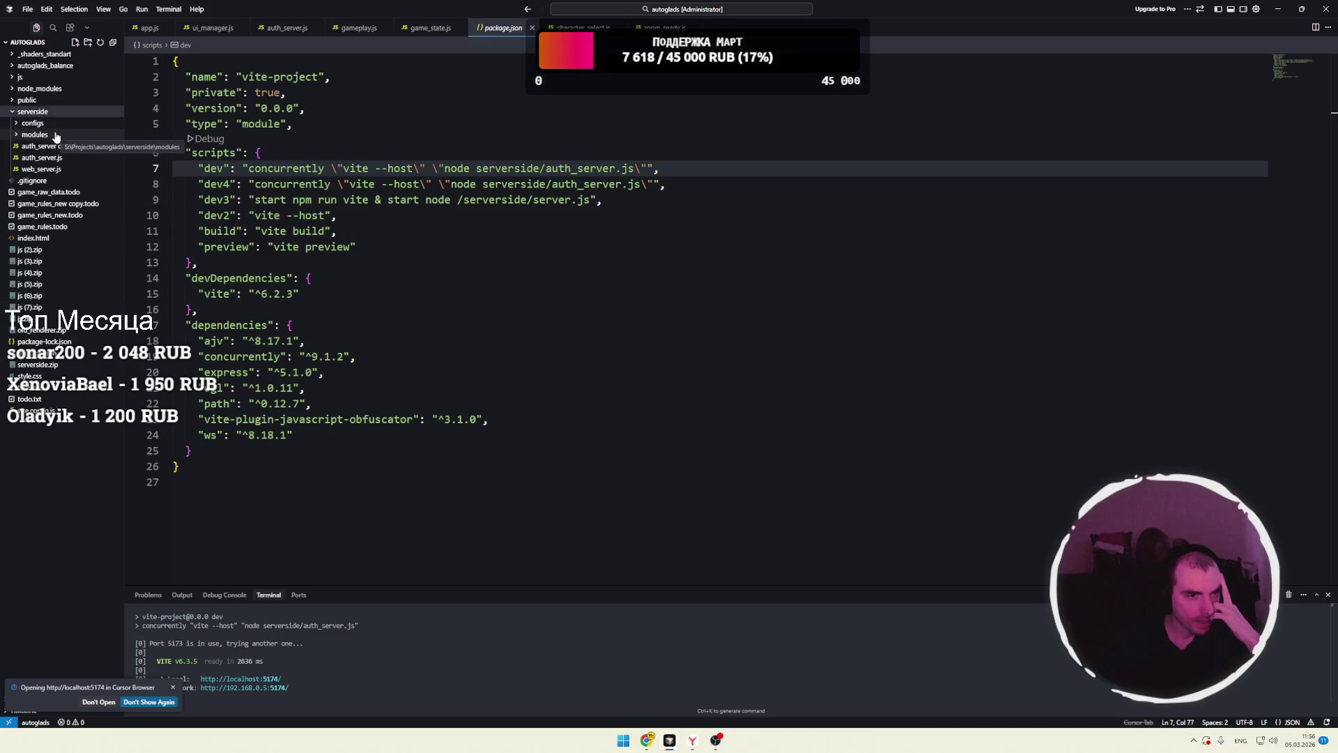
left_click(51, 159)
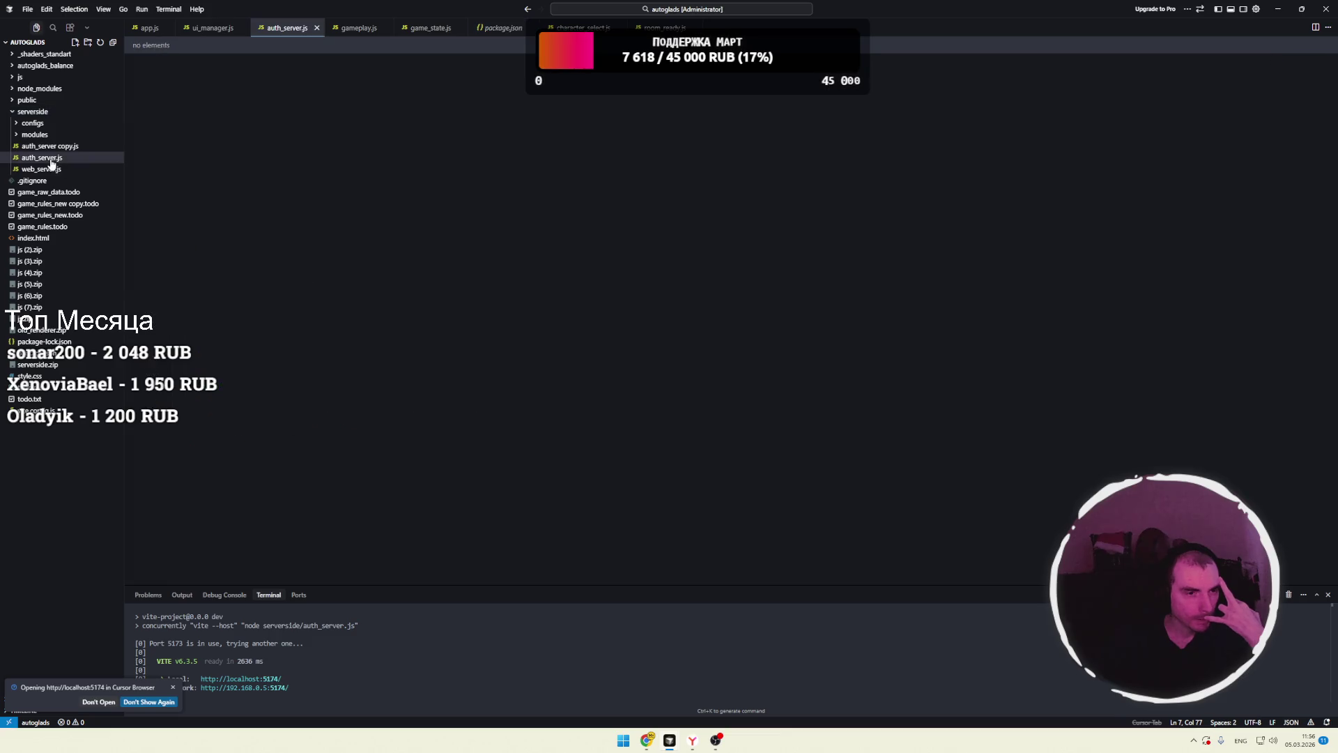
scroll(452, 268, "up", 10)
scroll(452, 268, "down", 2)
scroll(458, 295, "up", 10)
scroll(458, 295, "up", 2)
scroll(467, 291, "up", 10)
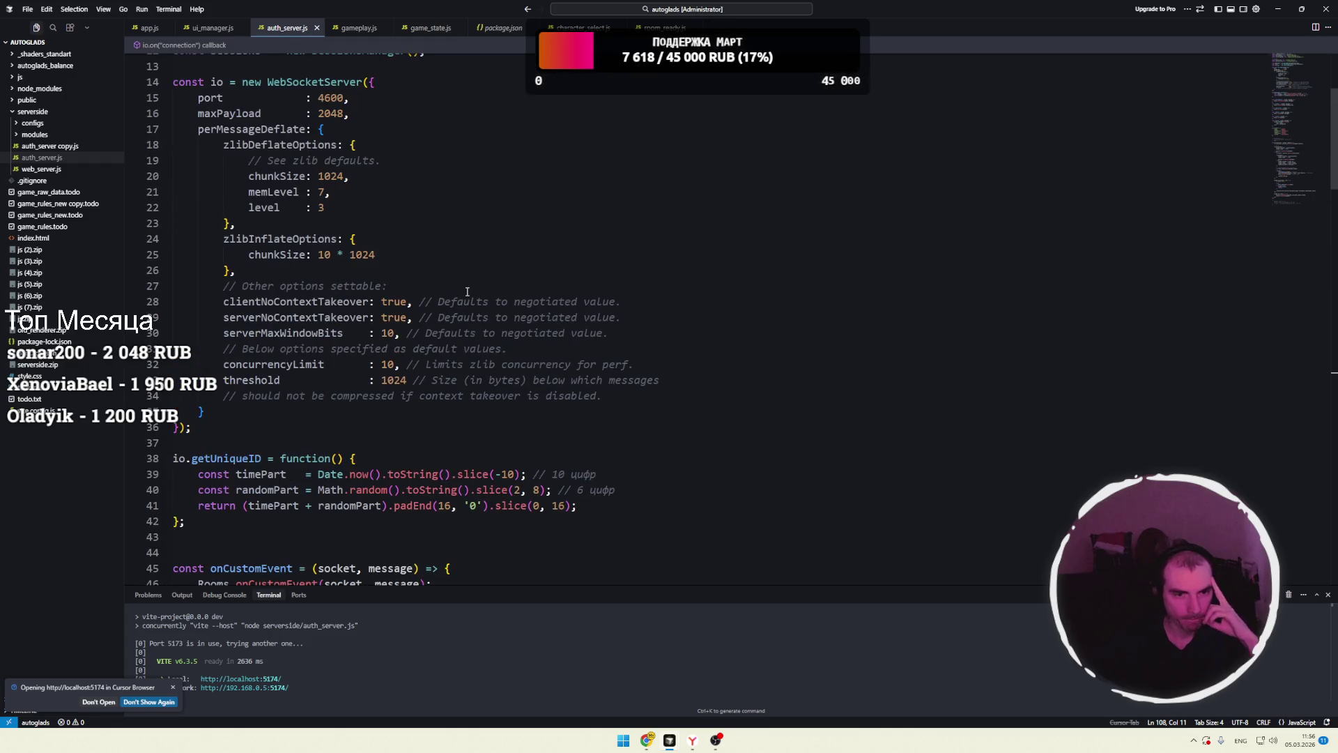
scroll(465, 292, "down", 20)
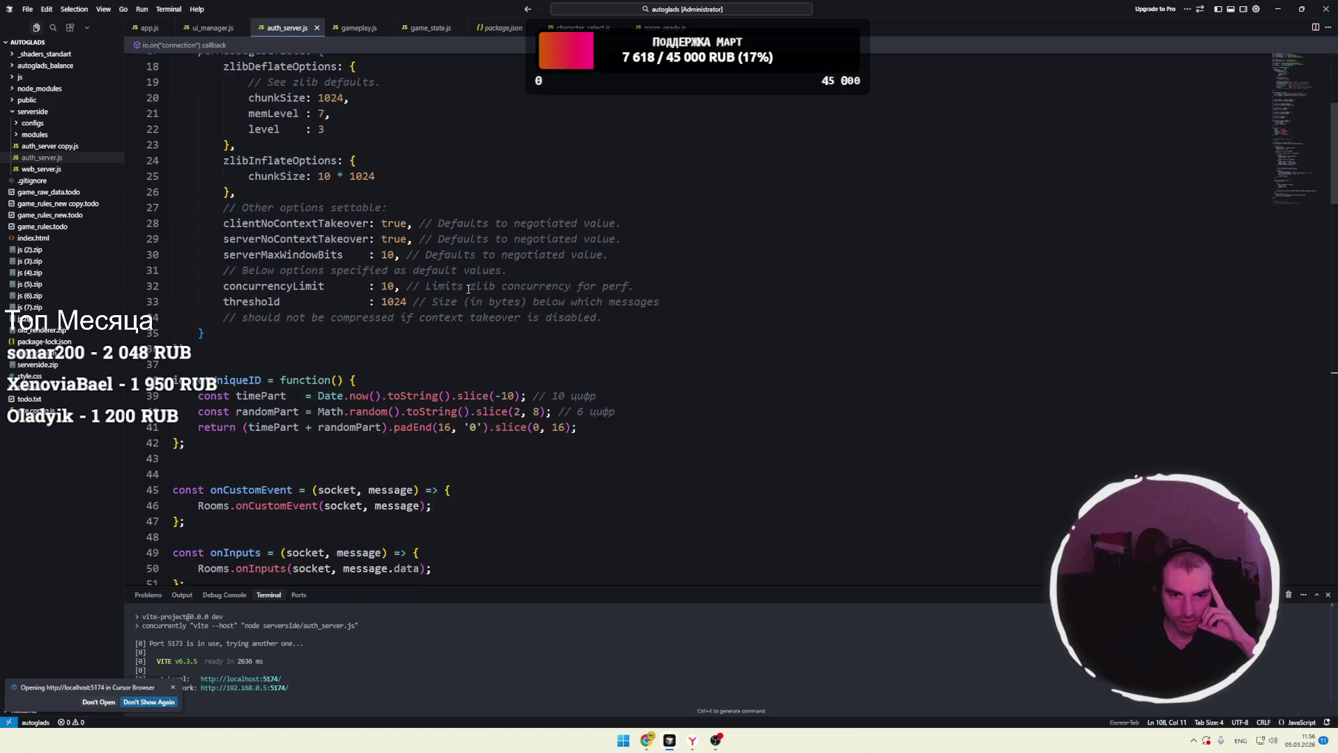
scroll(469, 291, "down", 6)
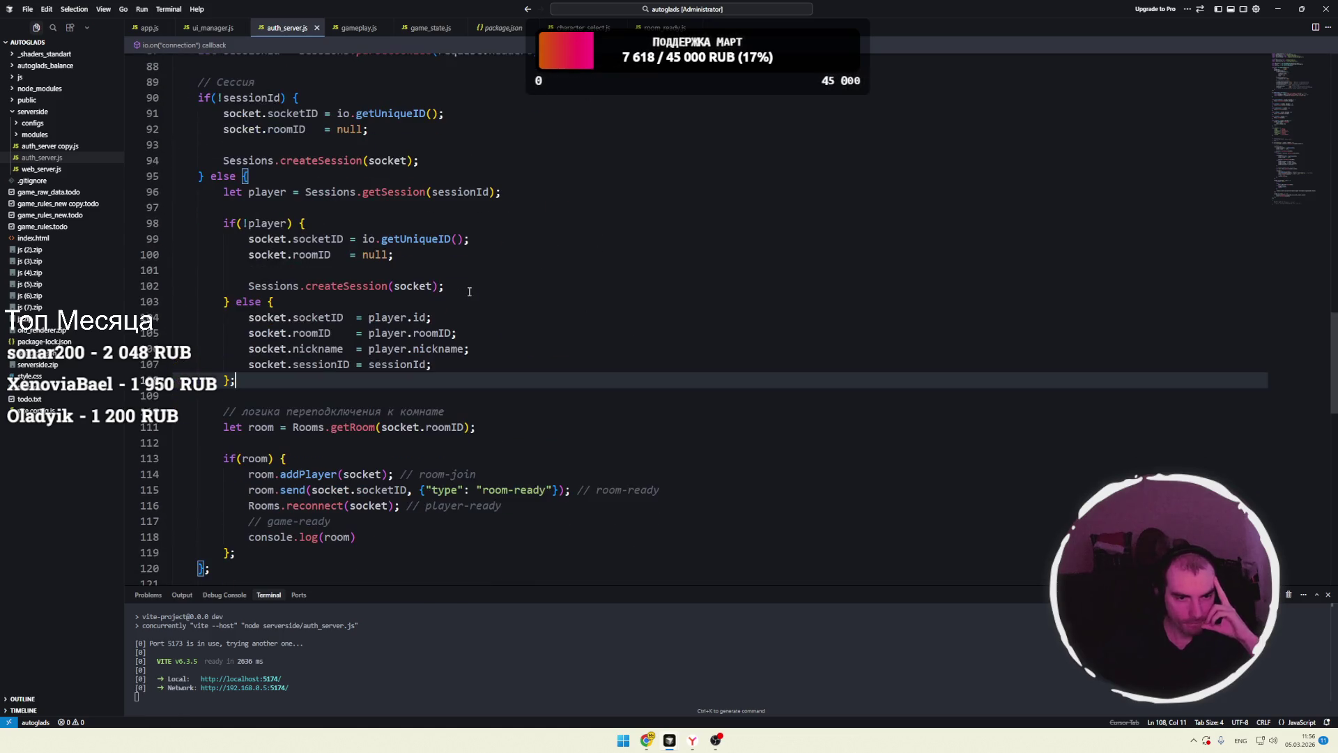
scroll(422, 277, "up", 1)
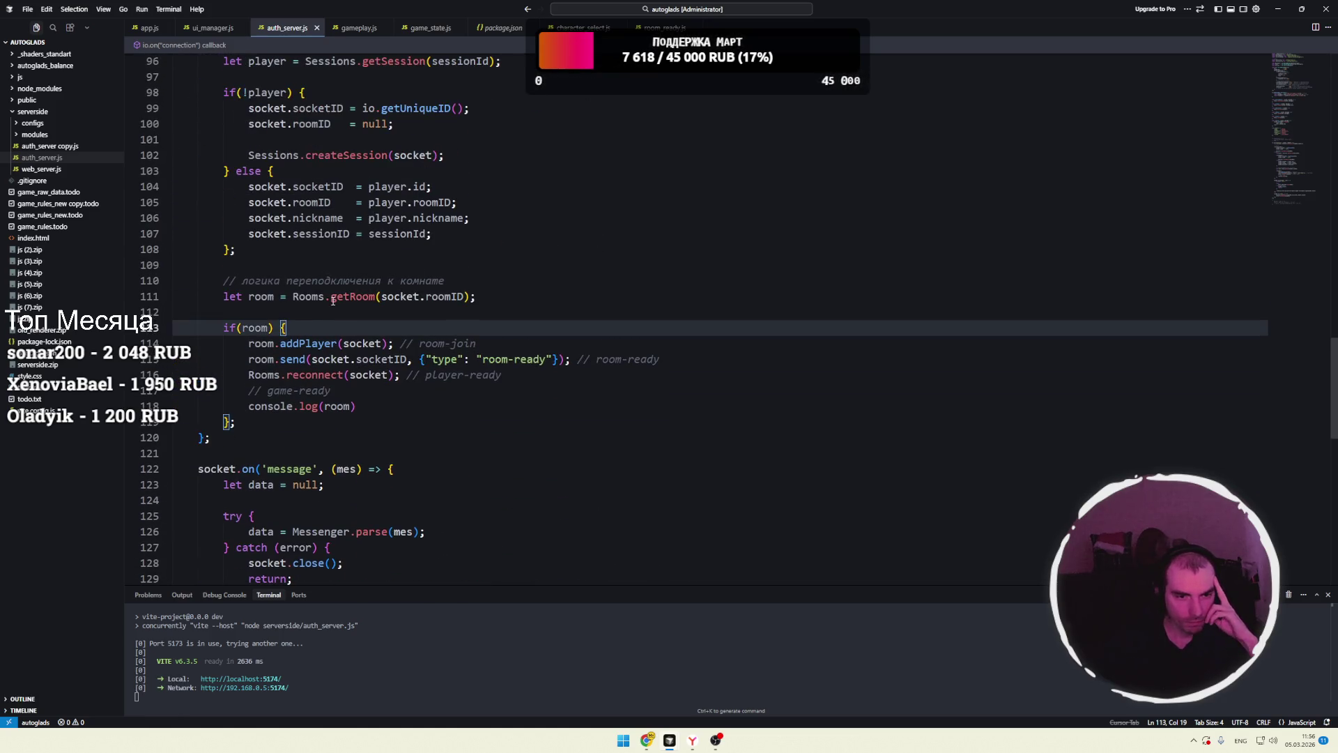
- Place the caret after console.log(room) in the if(room) block and make the terminal taller
left_click(340, 344)
scroll(345, 347, "down", 1)
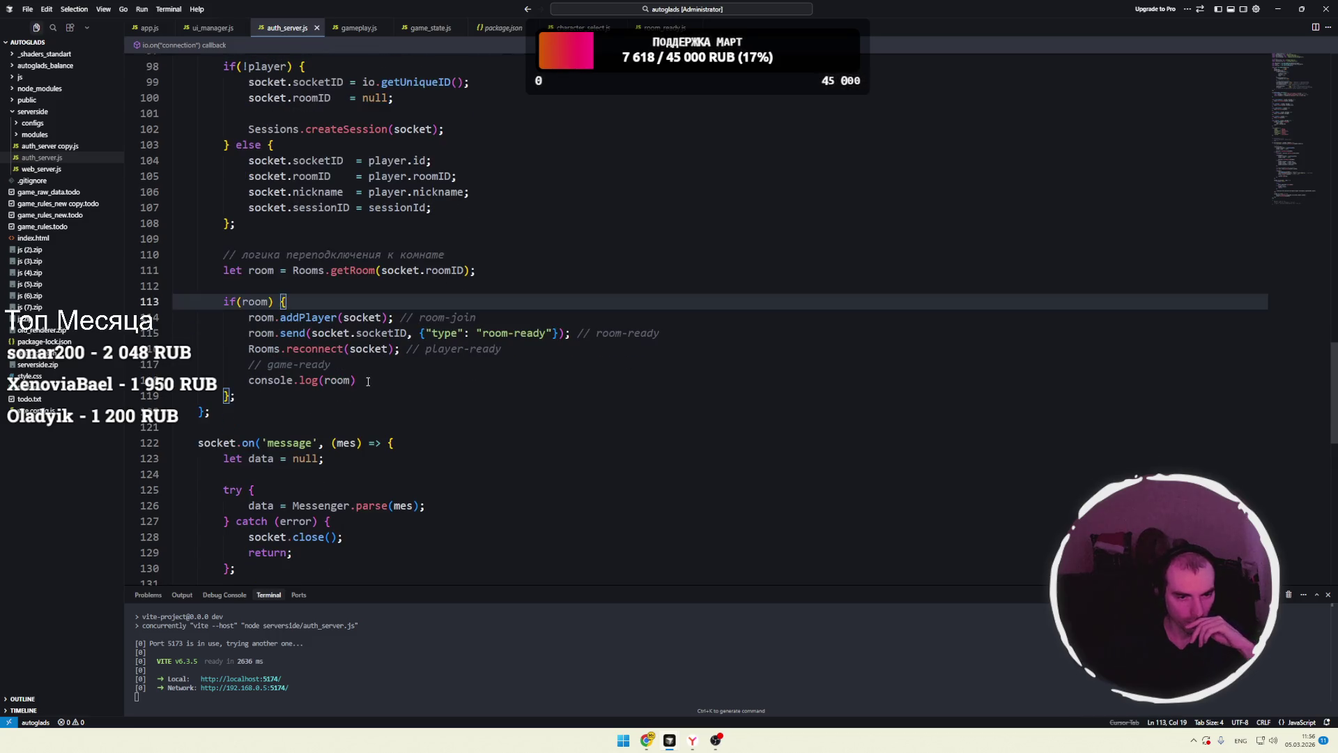
left_click(356, 380)
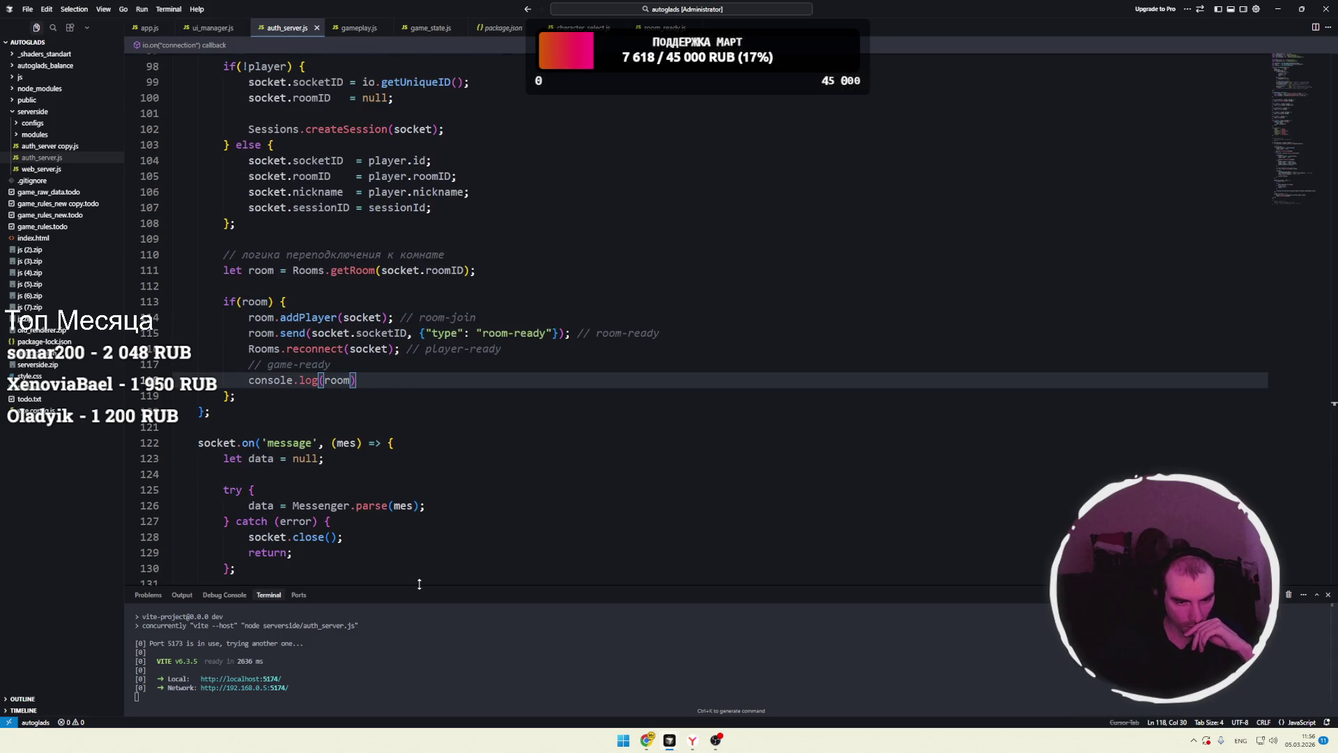
left_click_drag(418, 586, 404, 531)
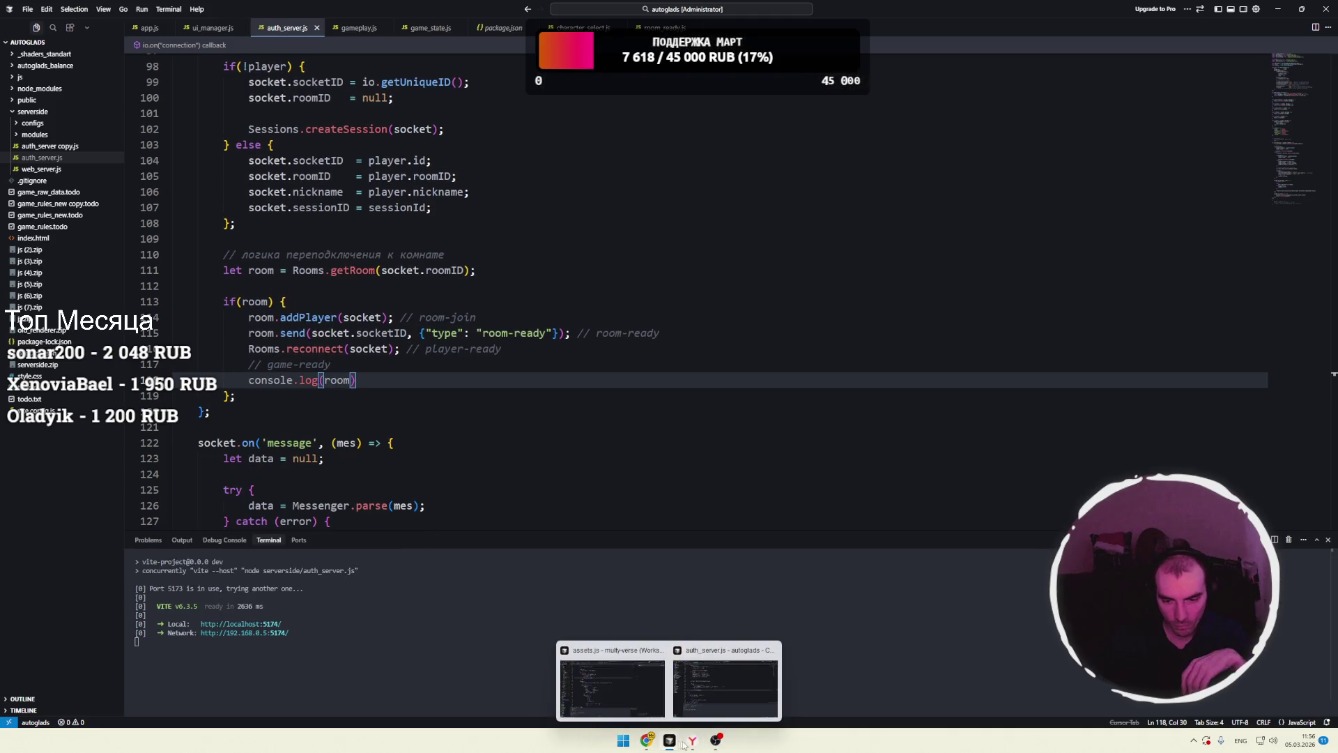
mouse_move(647, 741)
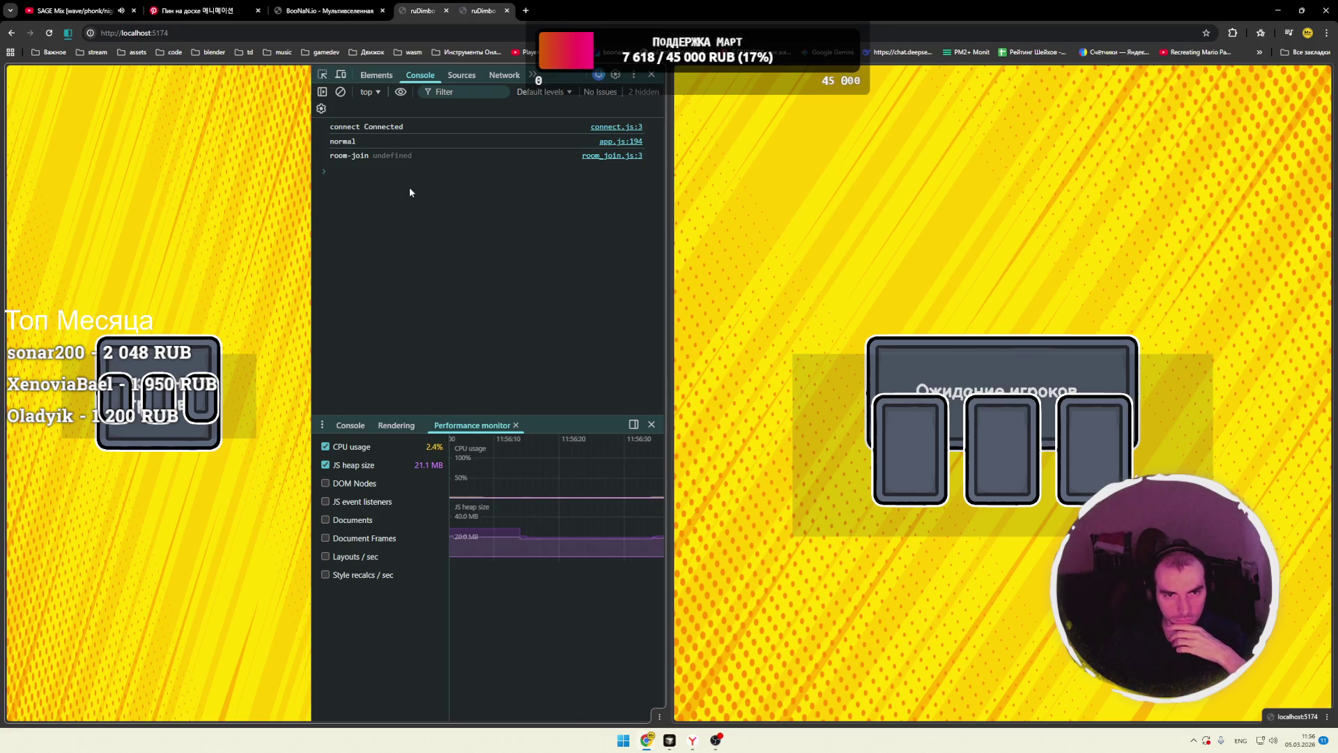
- Select the room-join and connect Connected console messages, join a normal match, then reload the game
triple_click(390, 157)
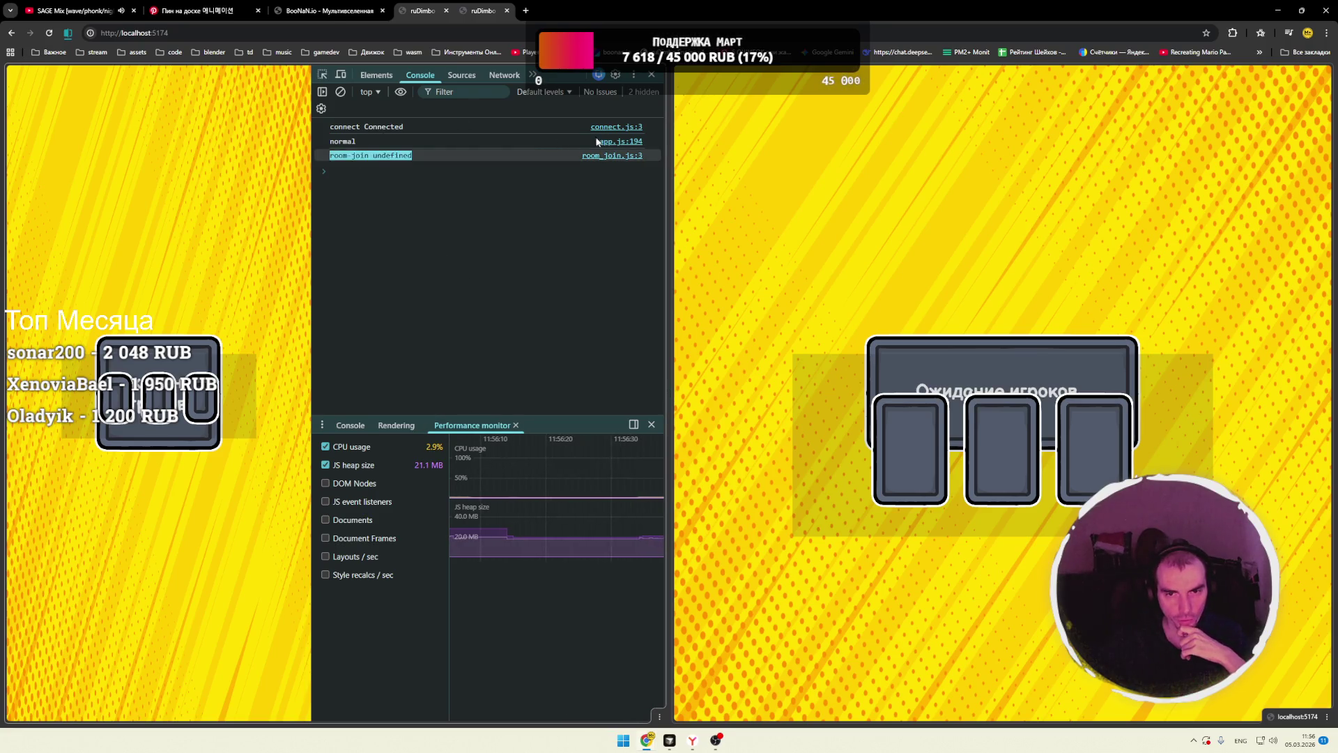
left_click_drag(524, 127, 351, 129)
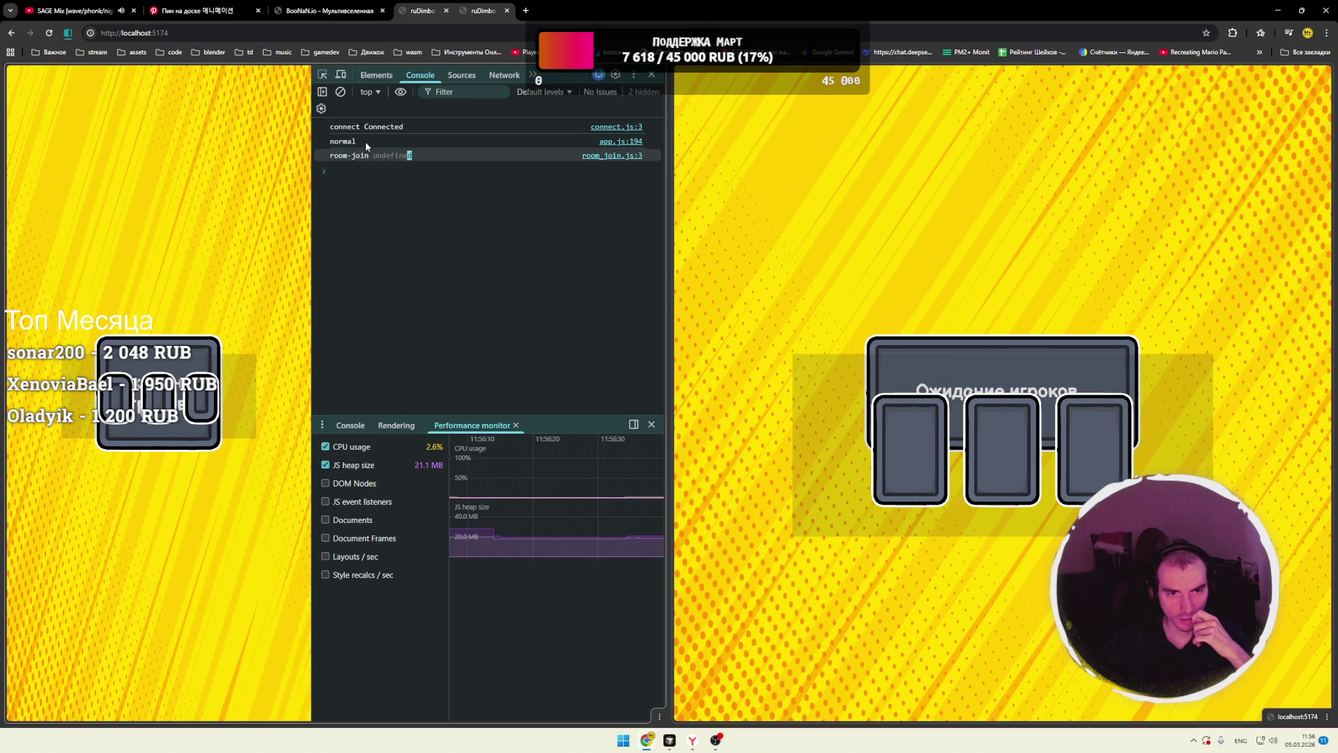
left_click(379, 152)
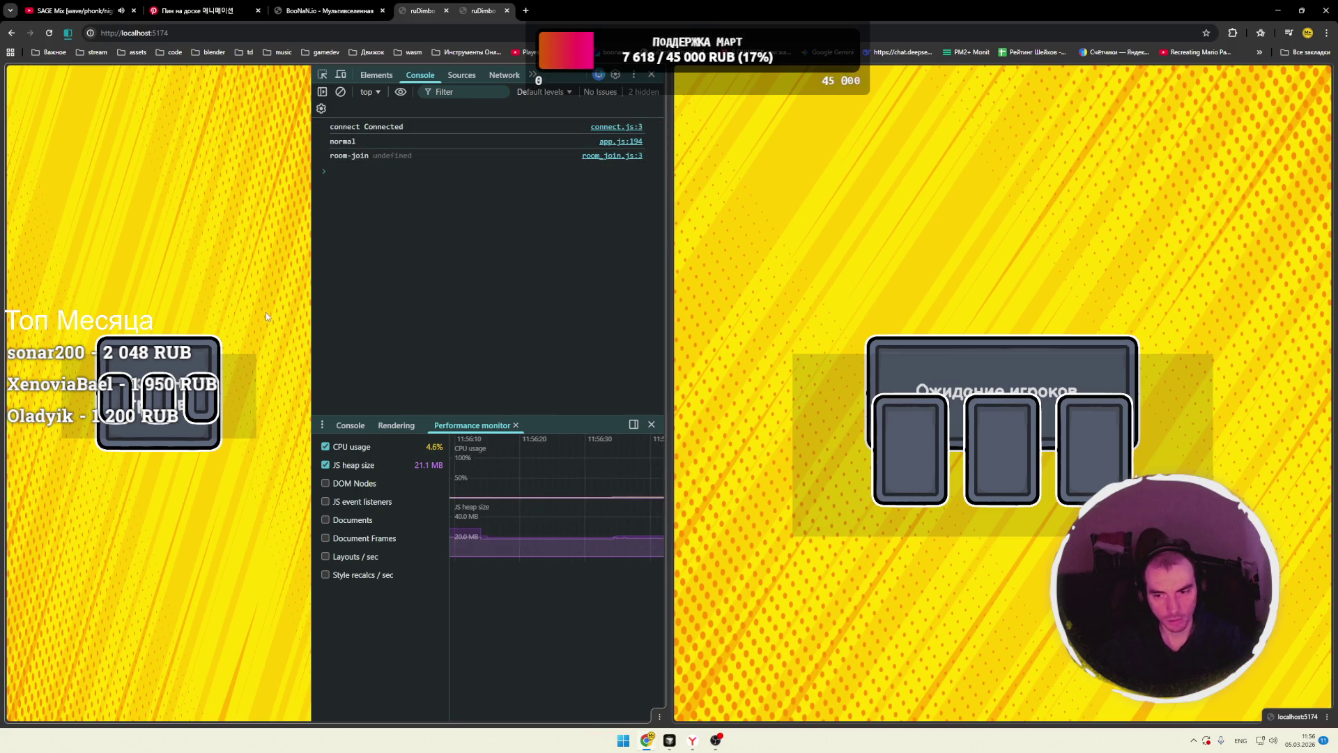
left_click(962, 315)
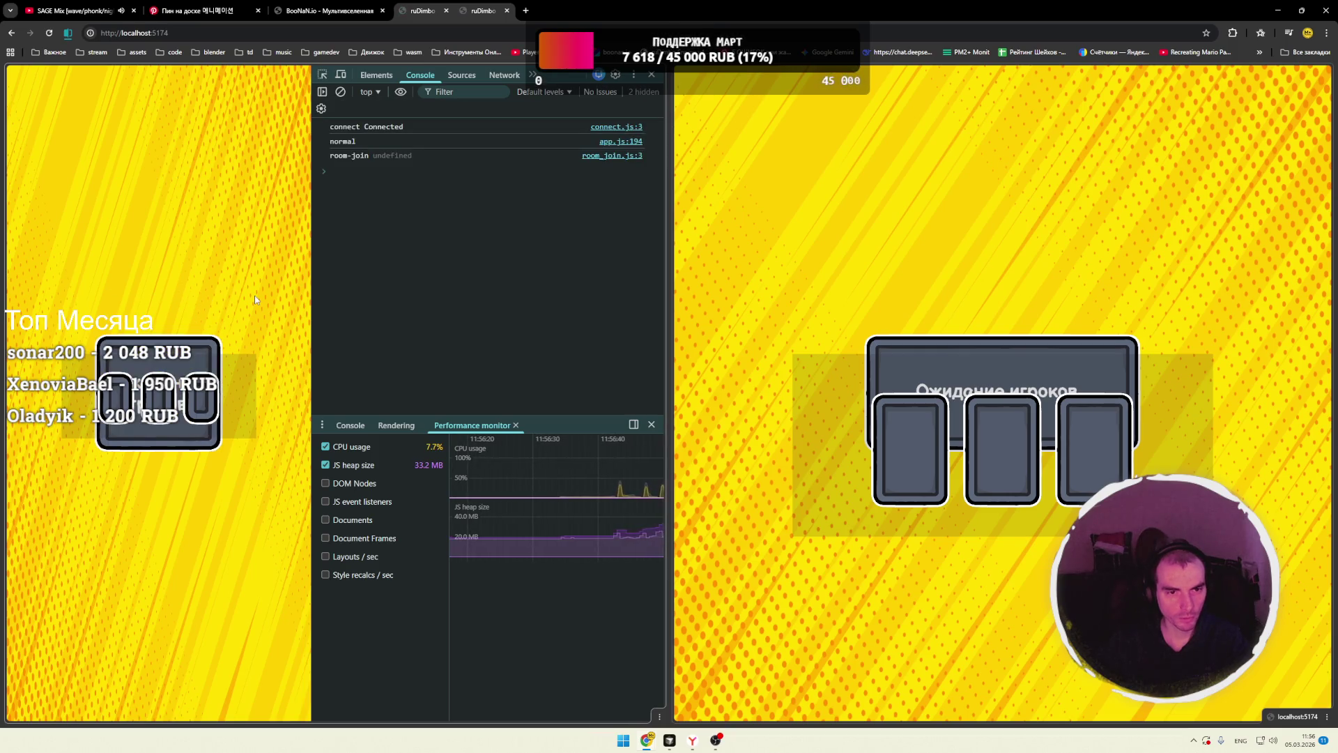
key("ctrl+l")
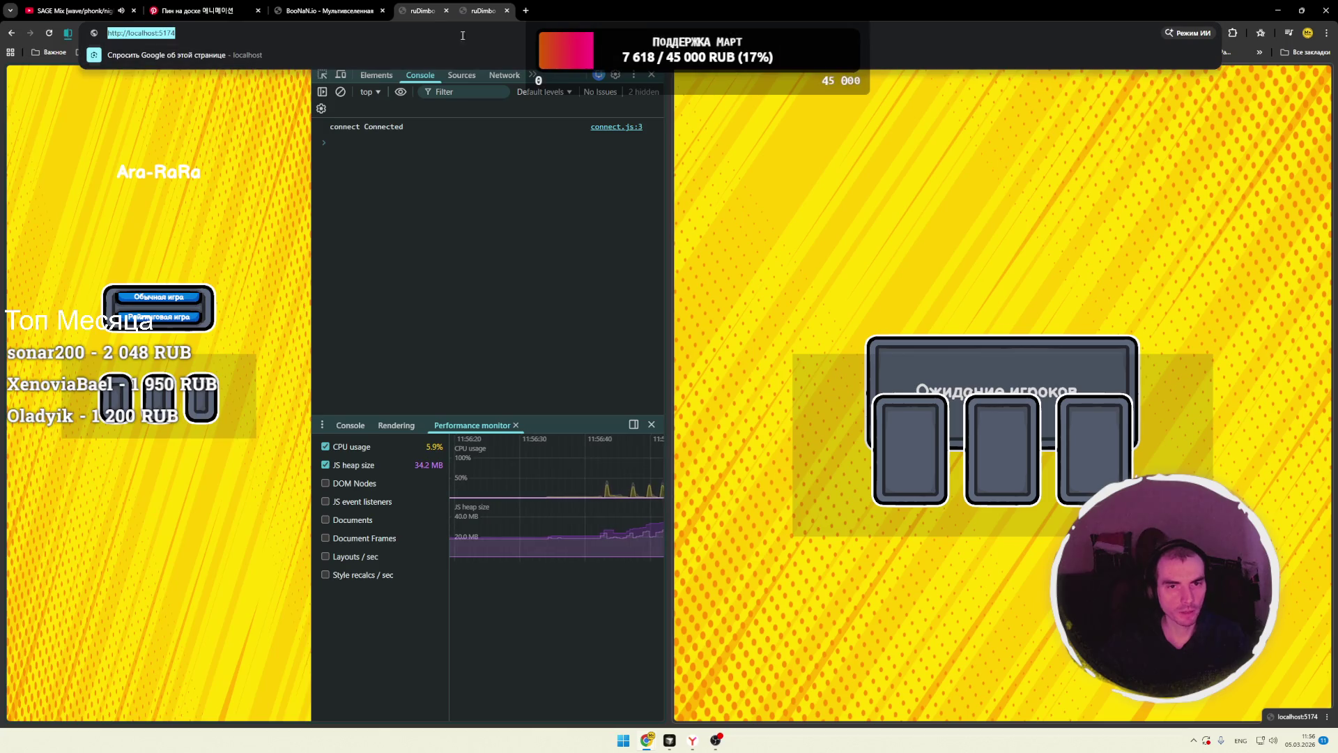
- Close the duplicate ruDimbo tab, open the game in a second window, and place both windows side by side
left_click(508, 11)
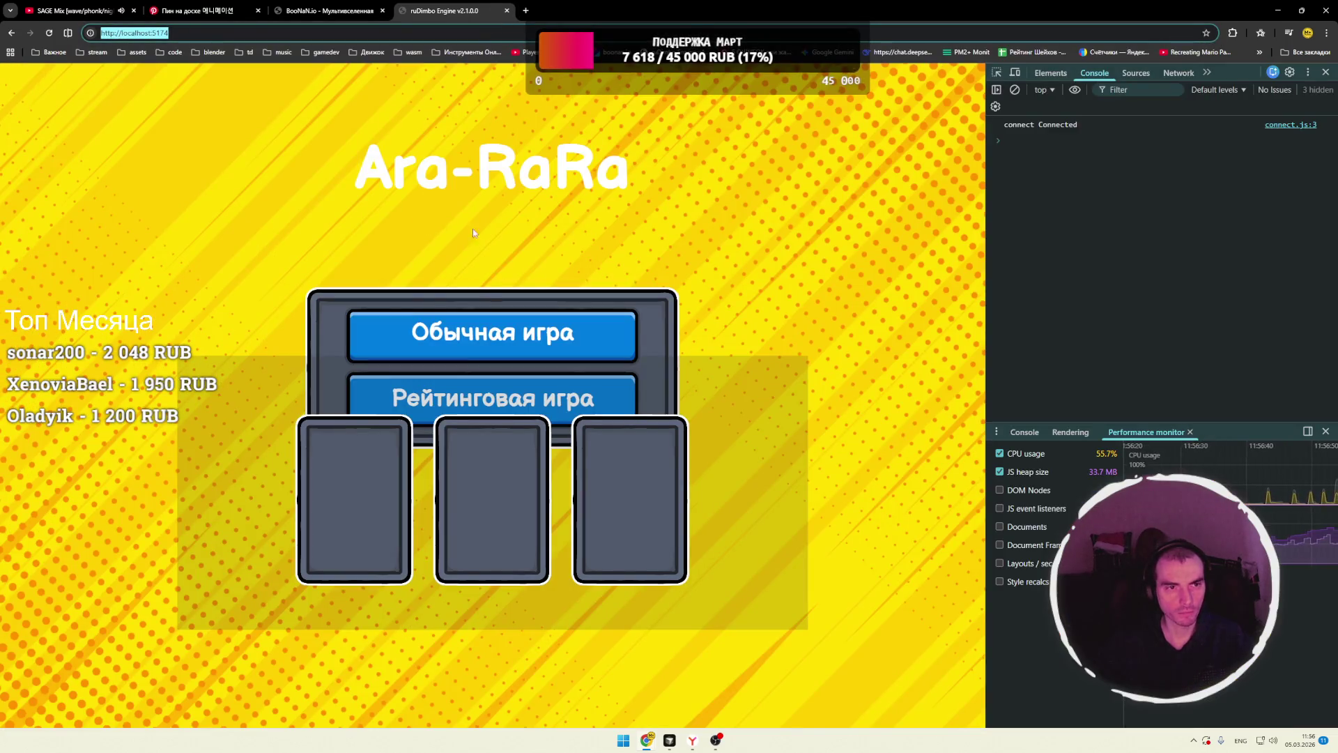
key("alt+Tab")
key("Escape")
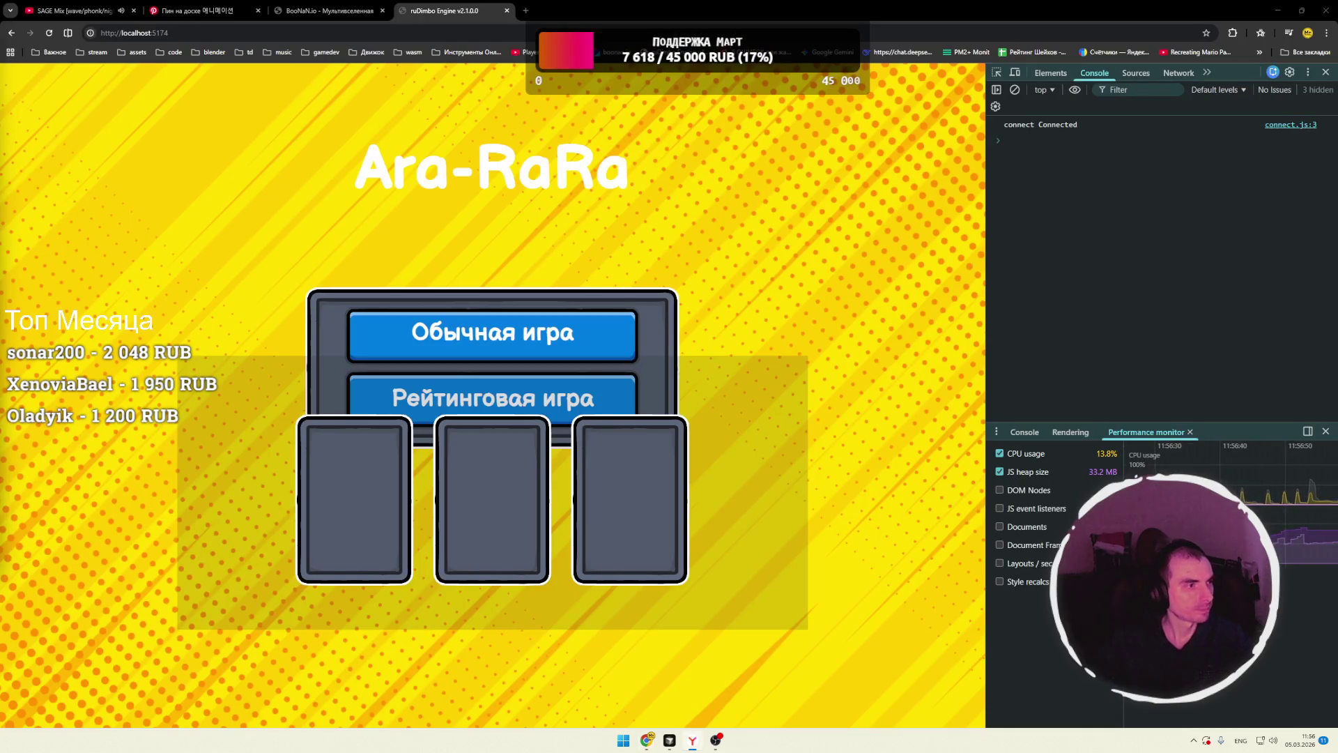
key("alt+Tab")
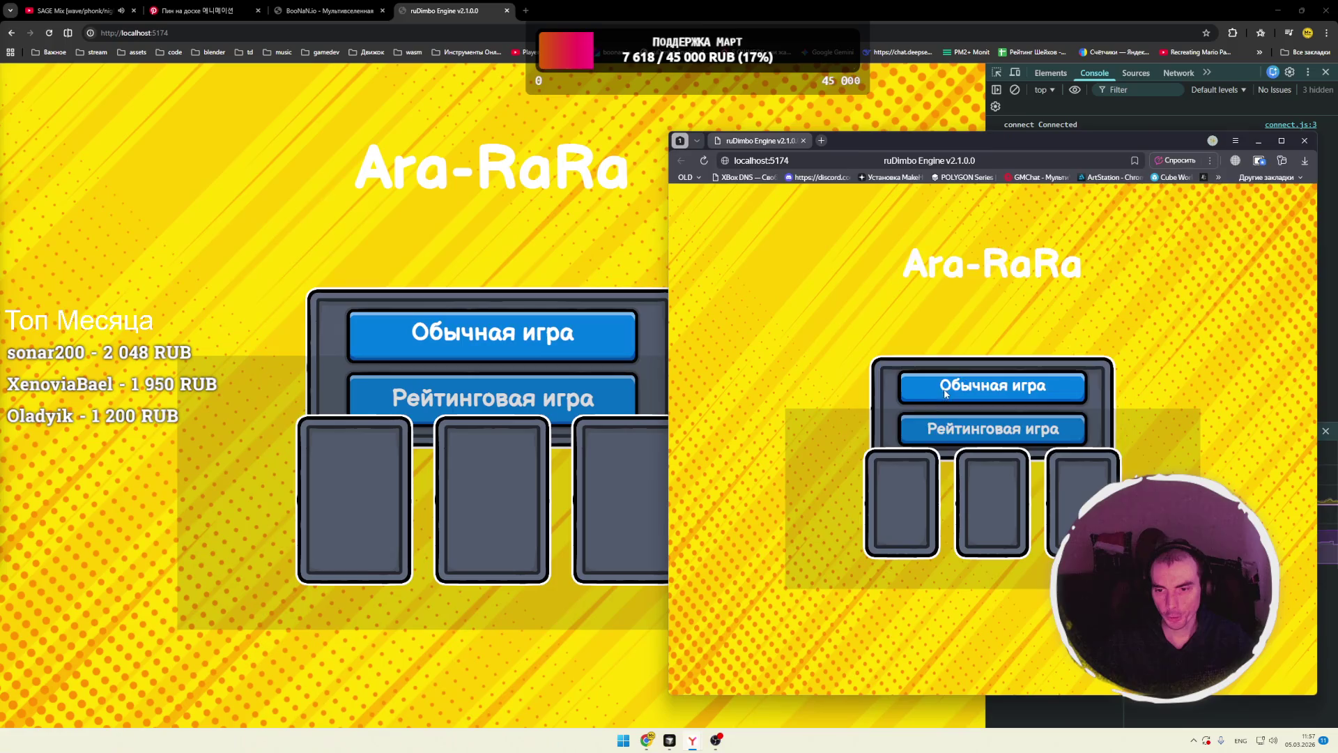
left_click(552, 358)
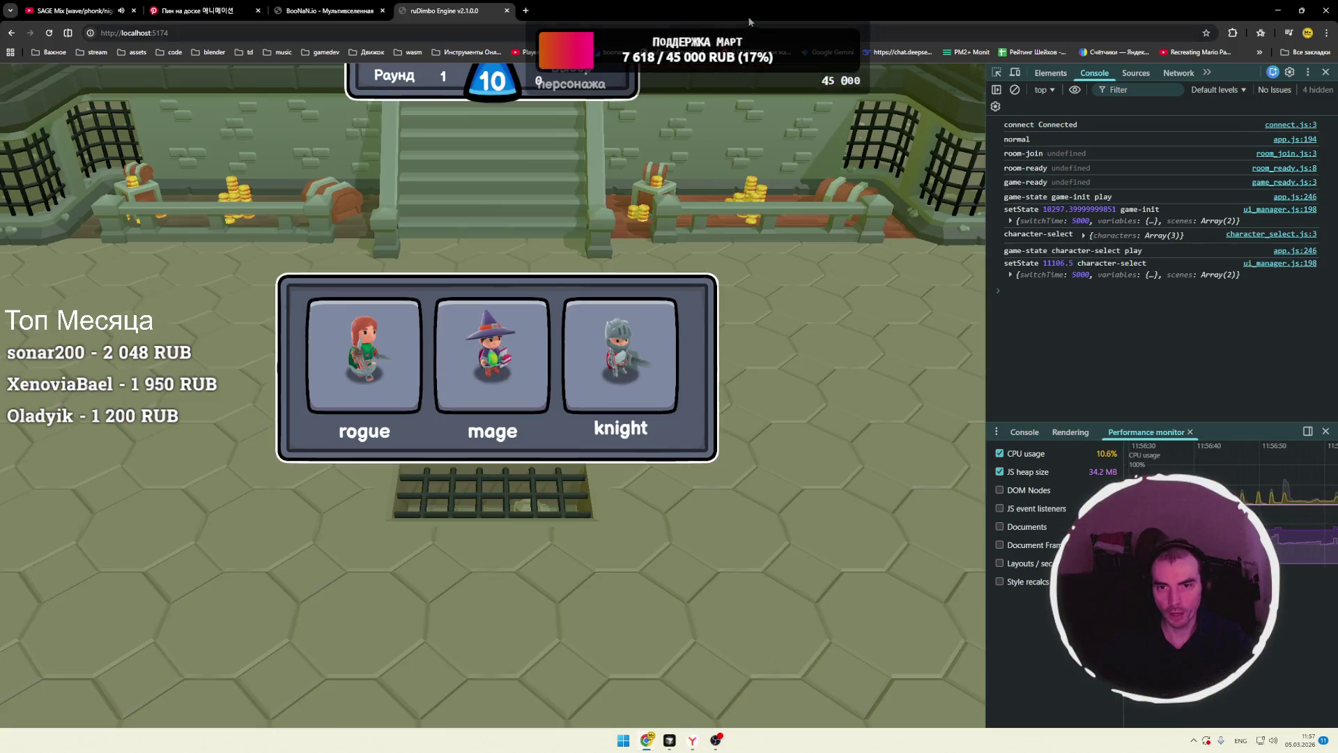
mouse_move(747, 16)
left_mouse_down()
mouse_move(597, 27)
mouse_move(398, 92)
left_mouse_up()
left_click_drag(617, 103, 594, 108)
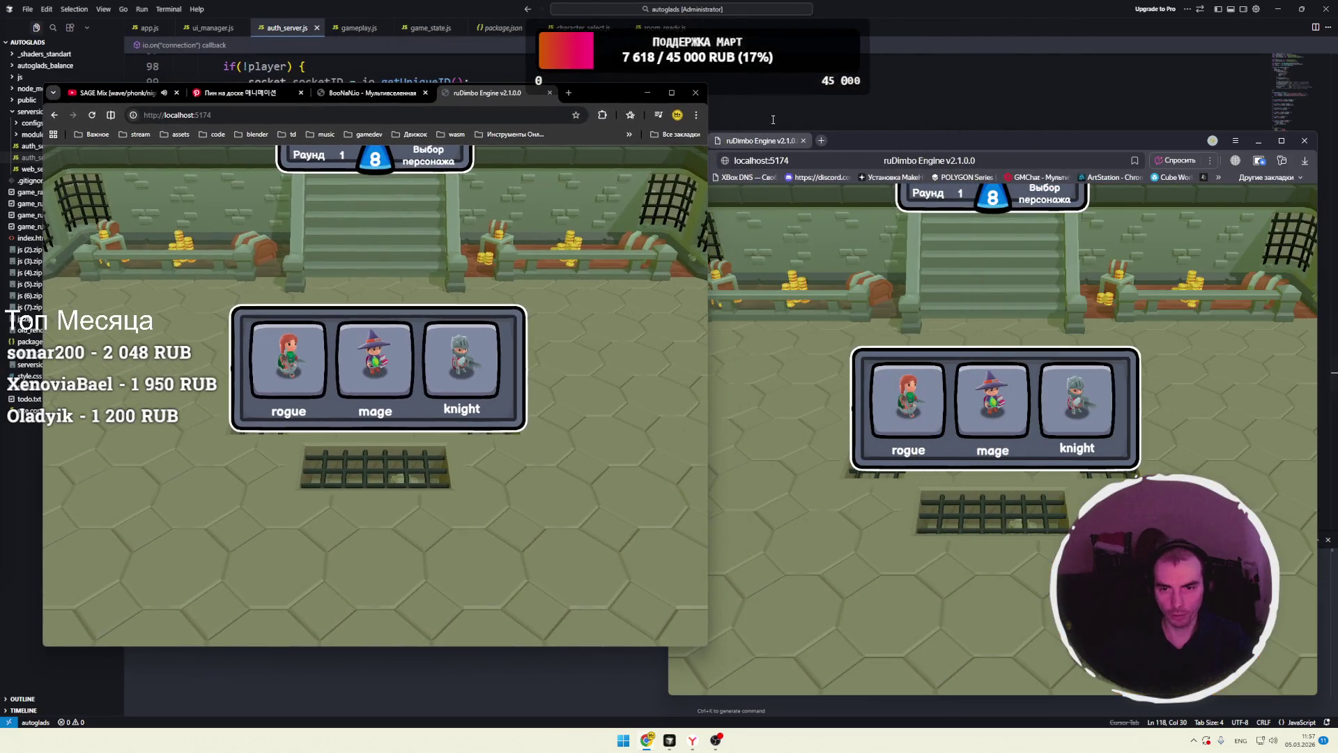
- Pick the rogue on the left and knight on the right, play basic_poison in both, then return to BooNaN.io
left_click(363, 382)
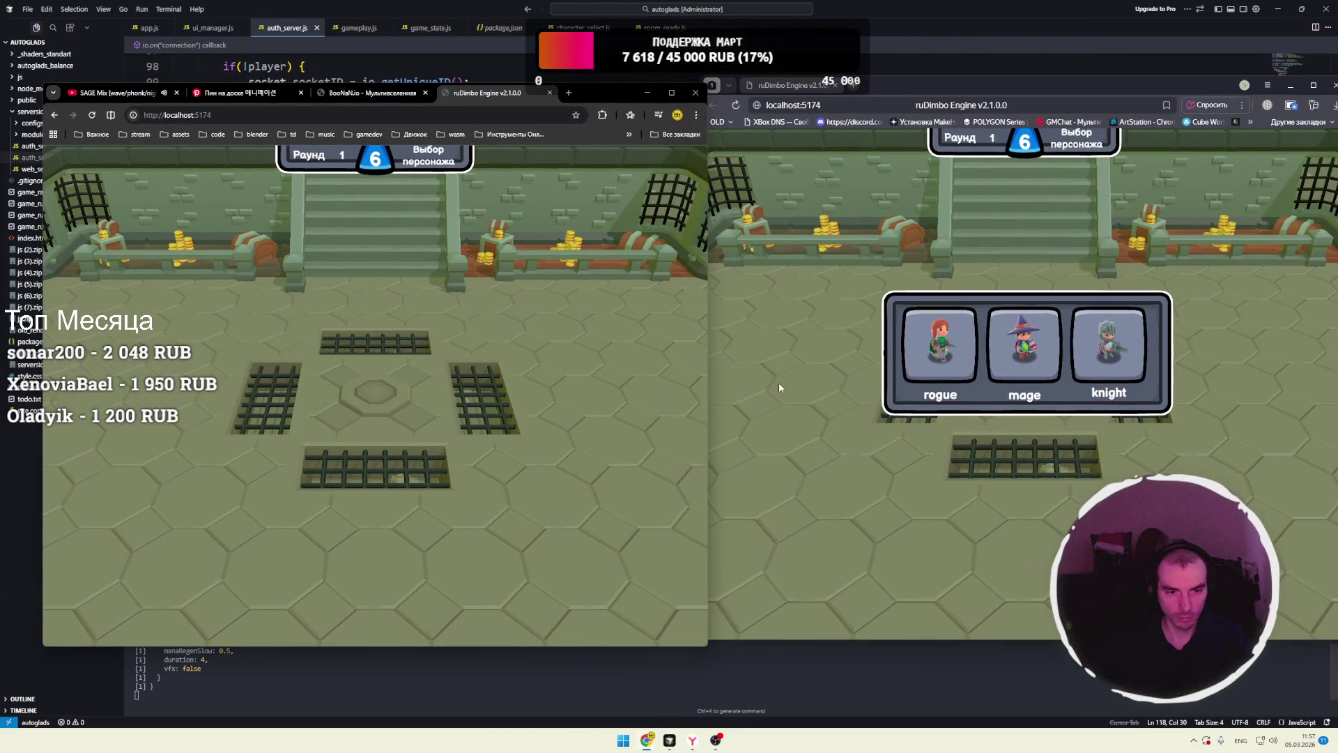
left_click(1070, 359)
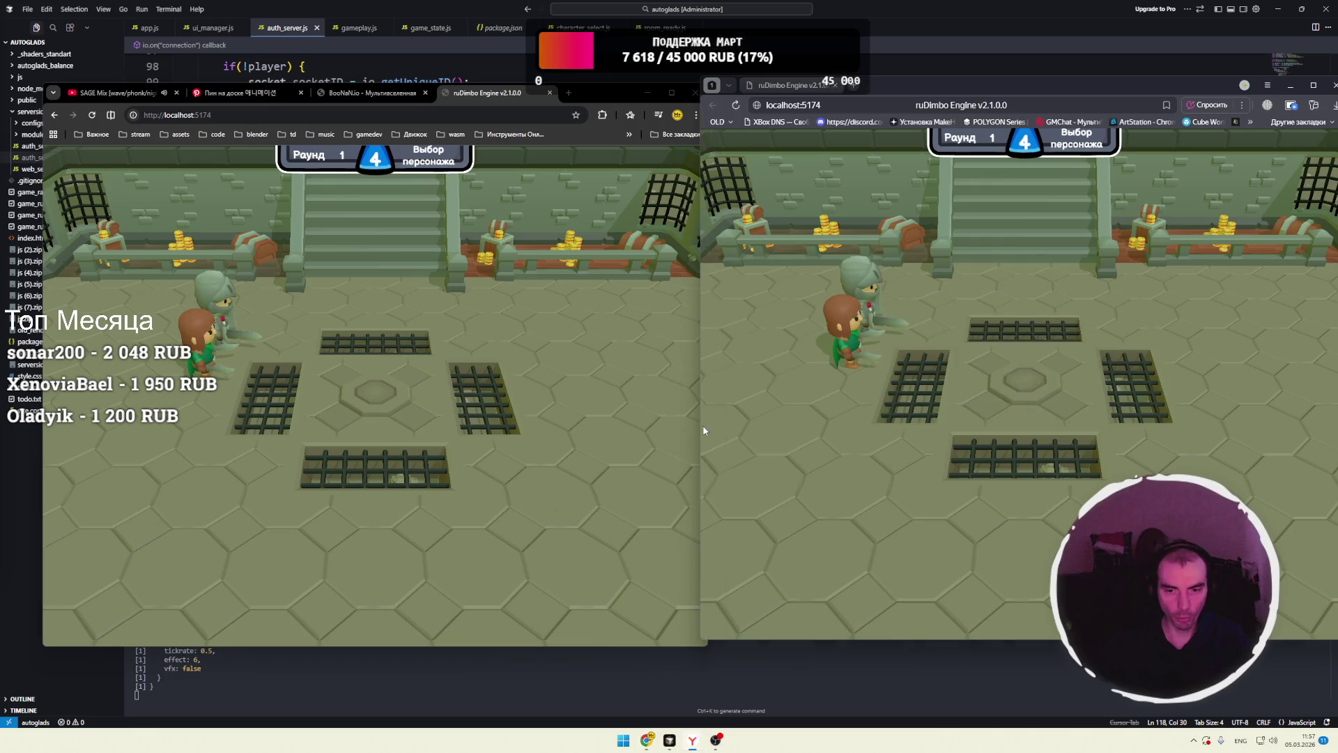
left_click_drag(576, 103, 565, 91)
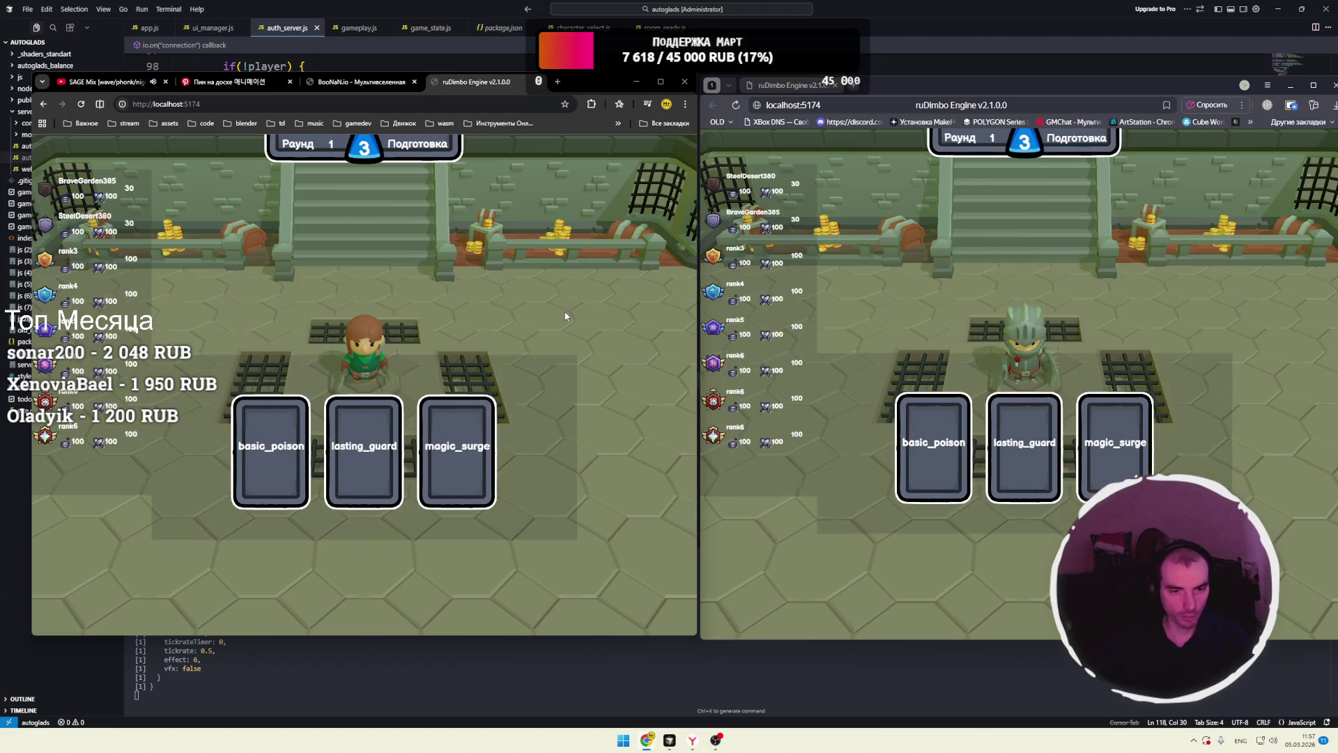
left_click(387, 442)
left_click(920, 475)
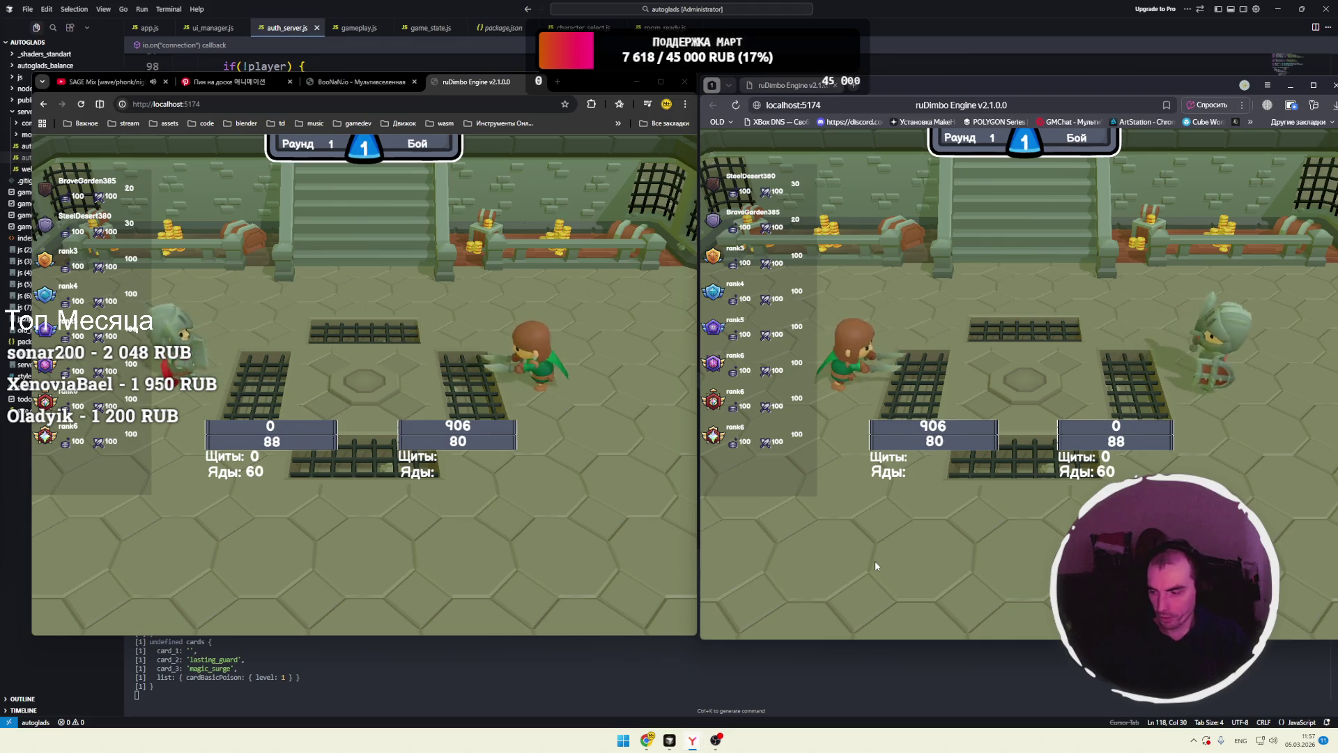
left_click(336, 85)
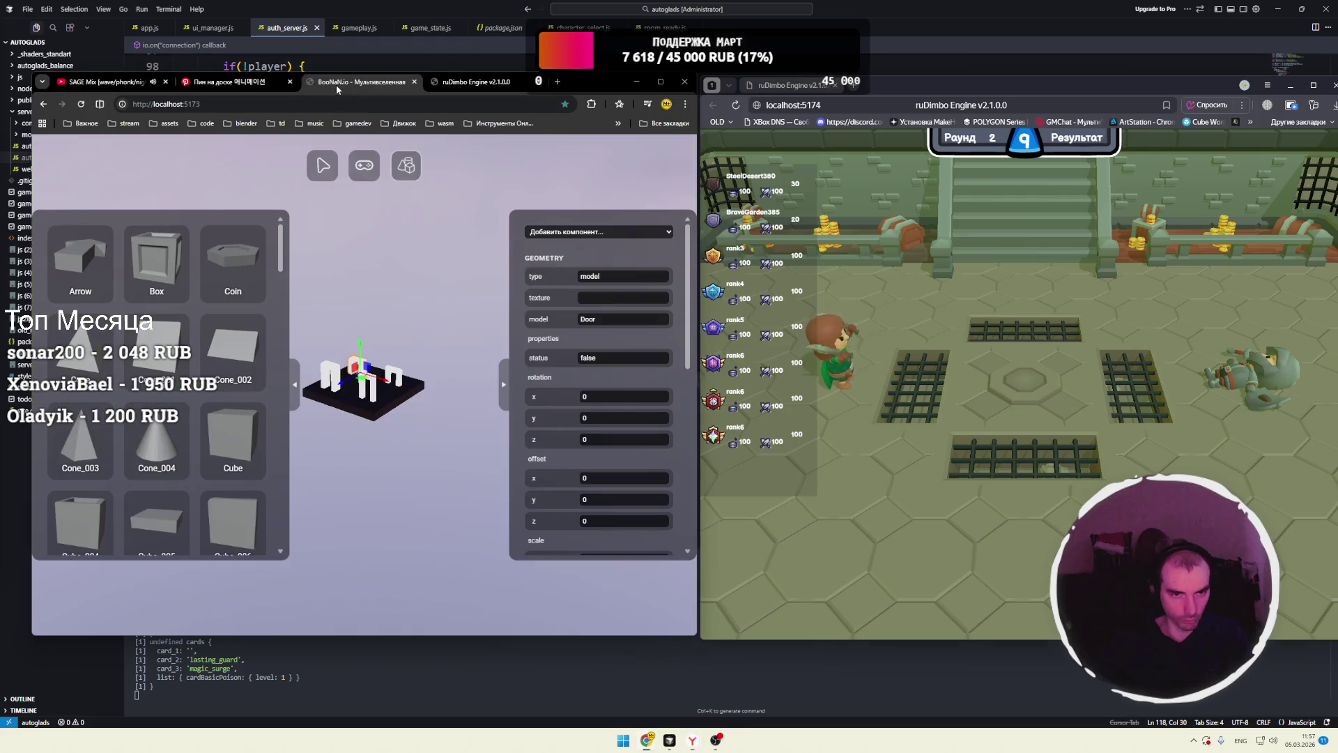
- Preview the staircase in 3D play view, then snap the two game windows to the left and right halves
left_click(364, 165)
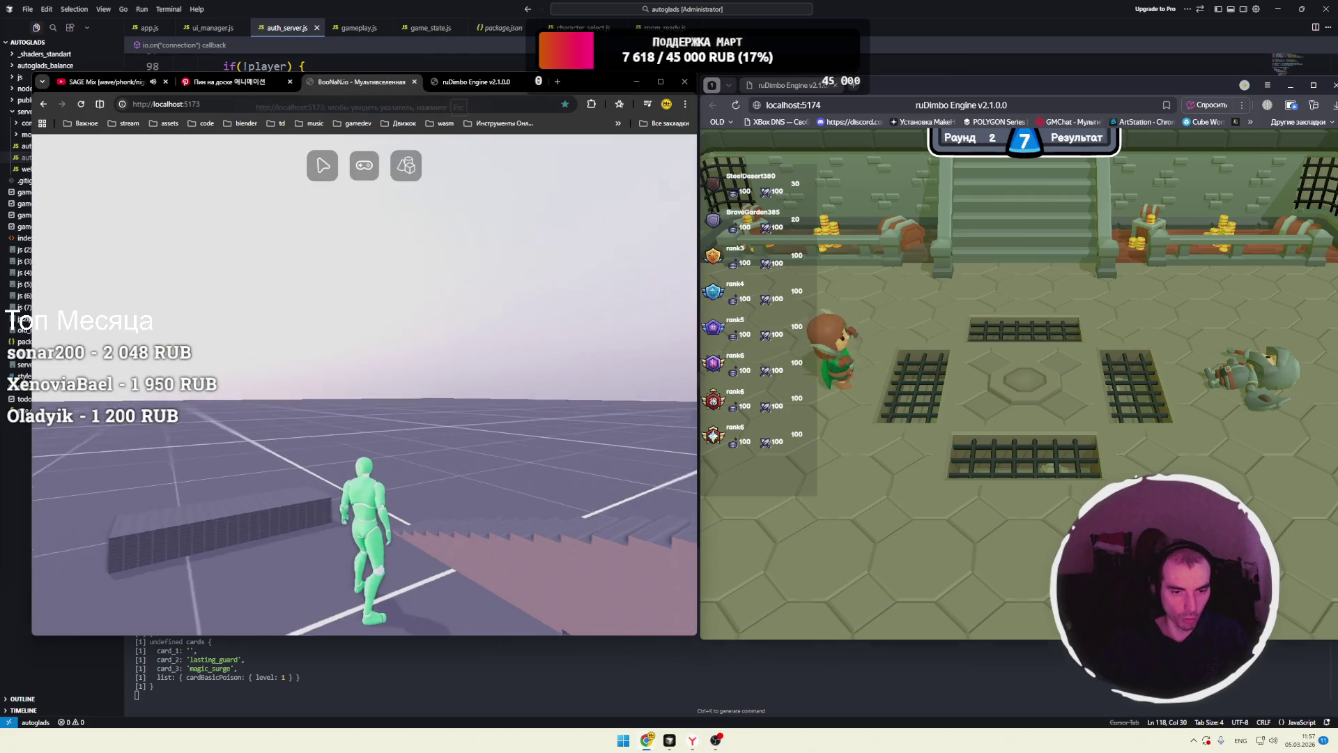
left_click(476, 82)
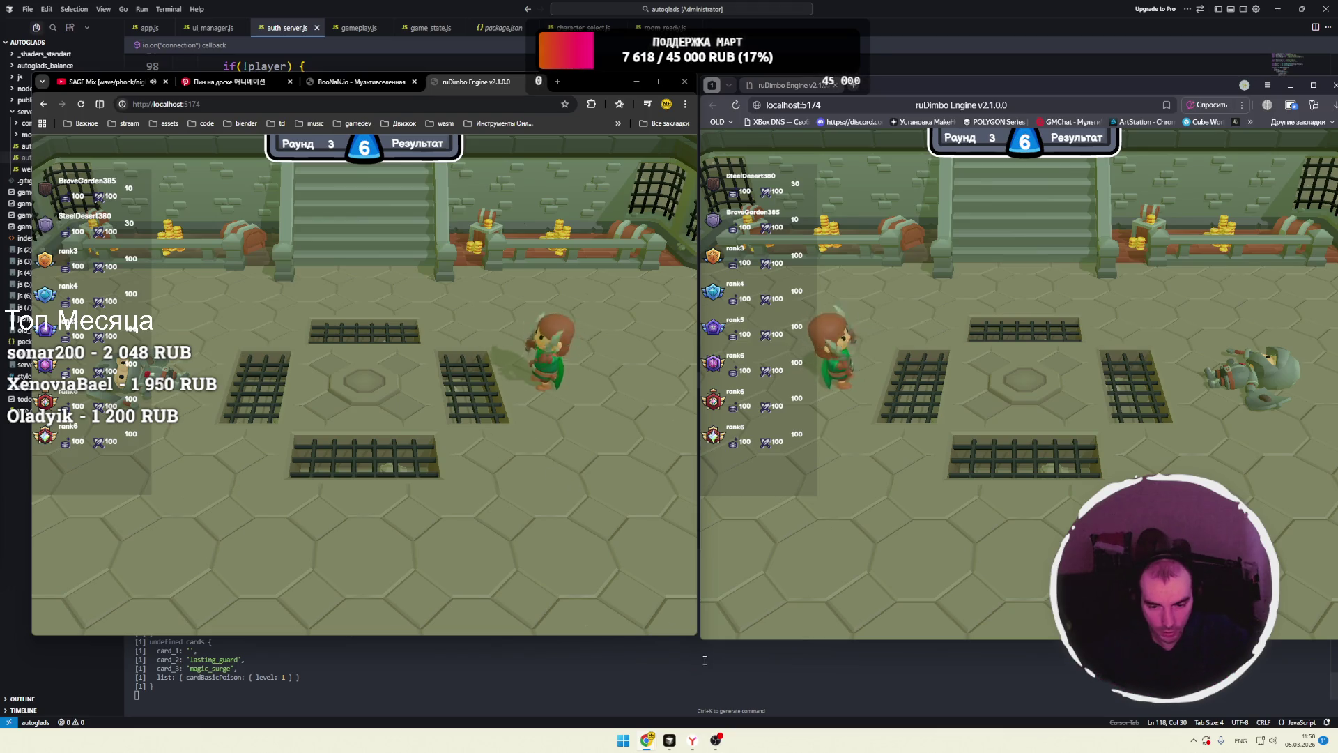
mouse_move(592, 81)
left_mouse_down()
mouse_move(330, 138)
mouse_move(2, 138)
left_mouse_up()
left_click(917, 187)
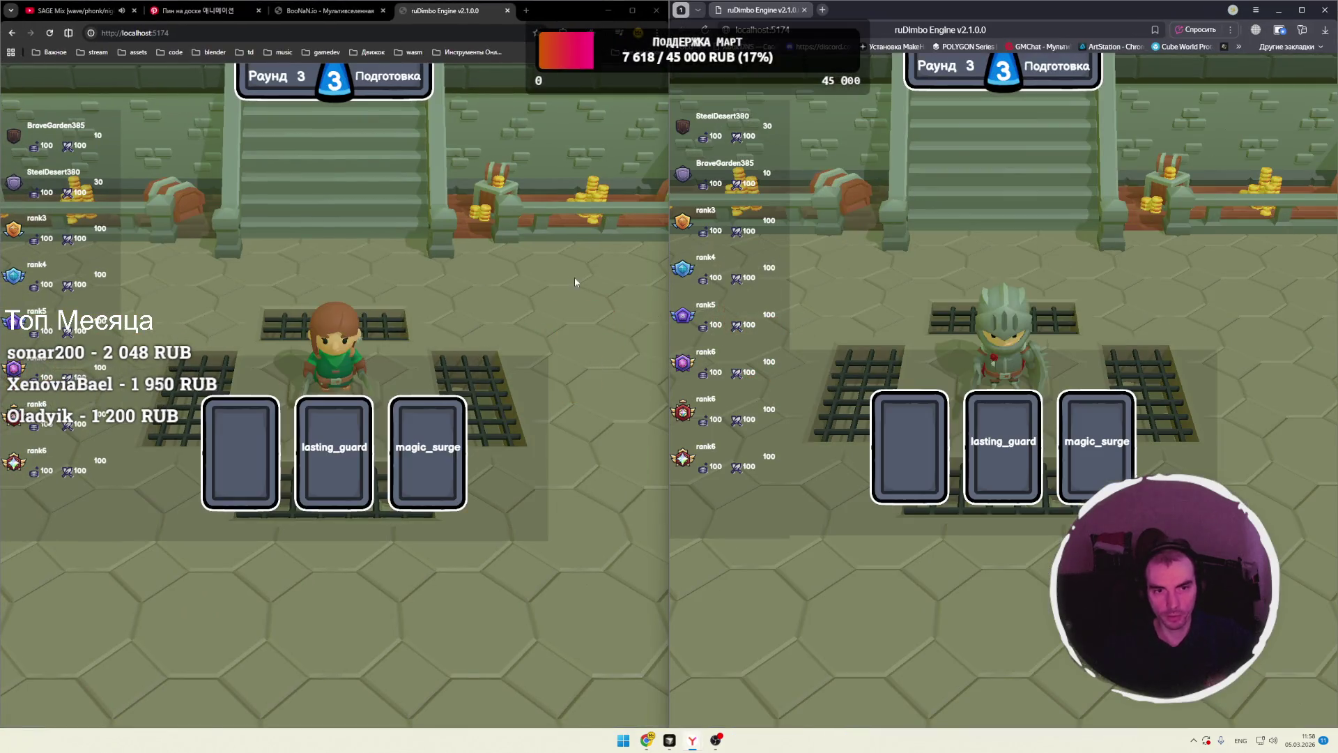
- Focus the left and right game windows in turn while rounds 3 and 4 play out
left_click(549, 274)
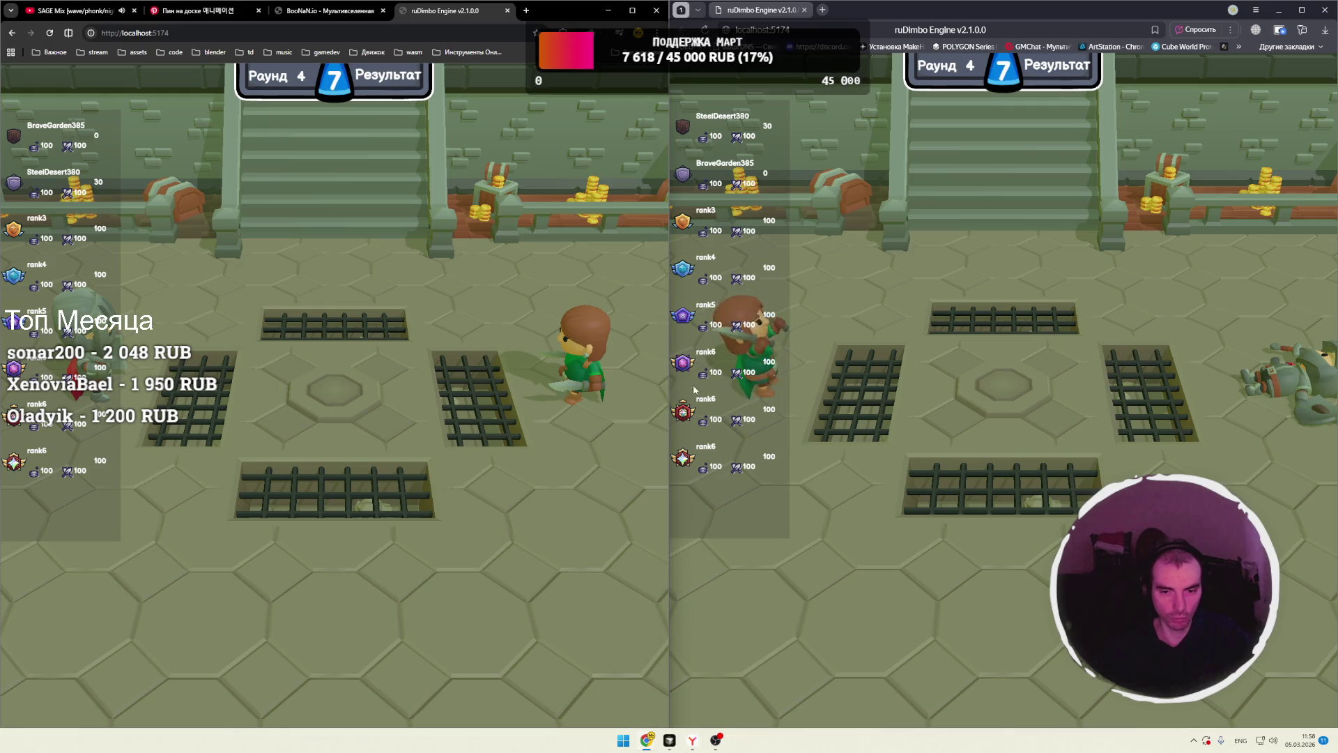
left_click(849, 391)
left_click(560, 357)
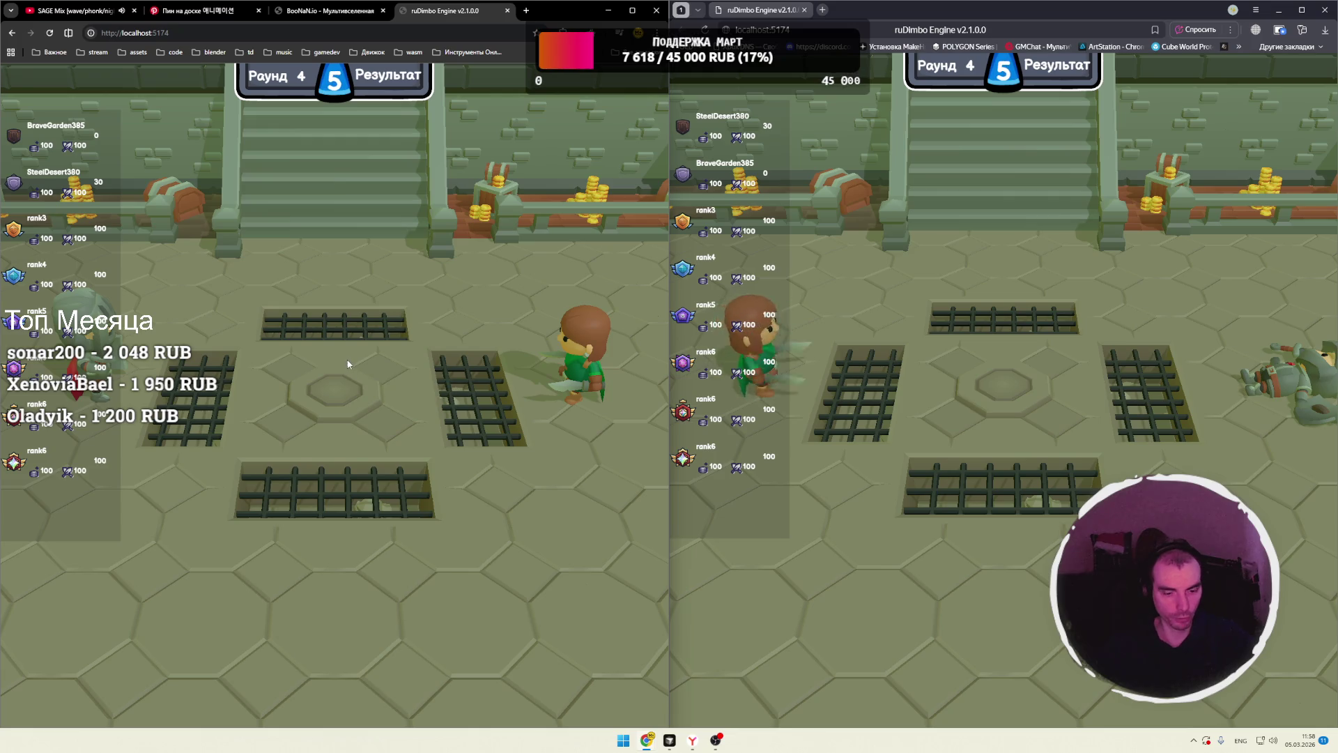
- Open and resize DevTools for both the game and the BooNaN.io editor, then return to the game tab
key("F12")
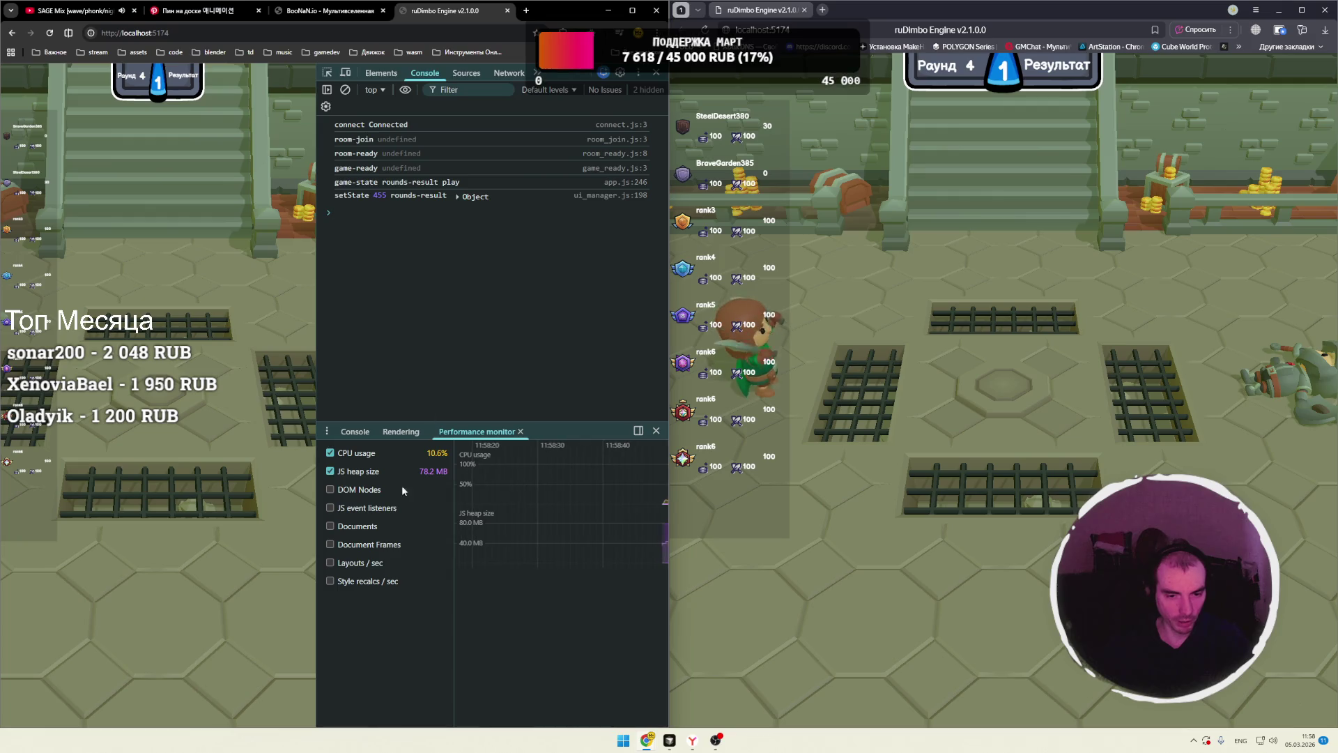
left_click_drag(317, 407, 435, 411)
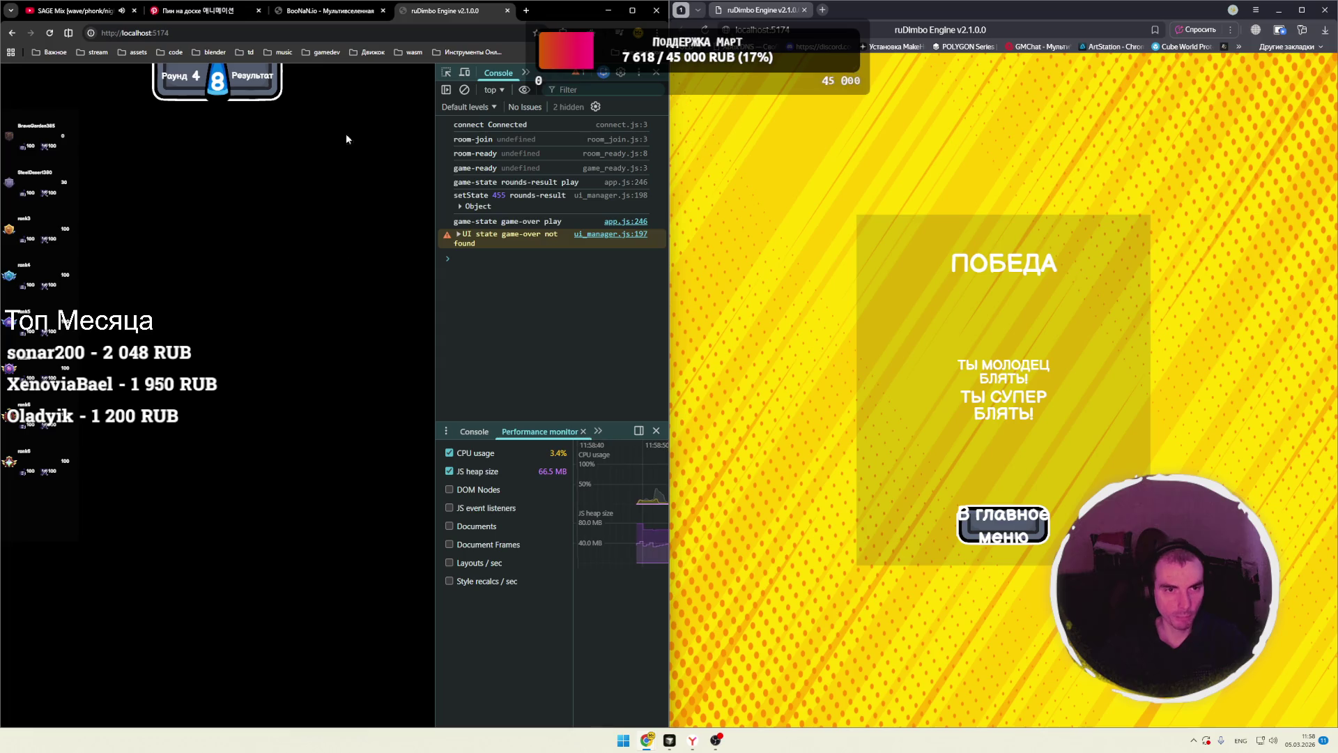
left_click(327, 10)
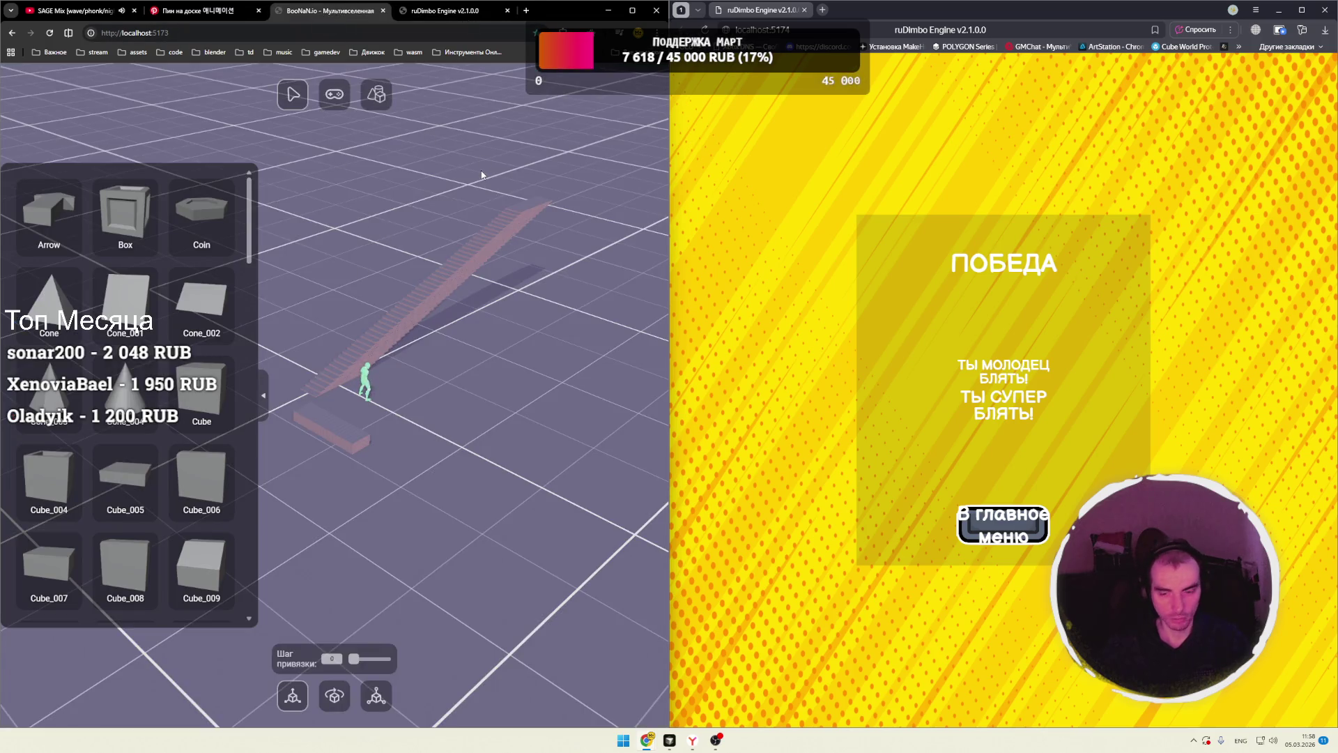
key("F12")
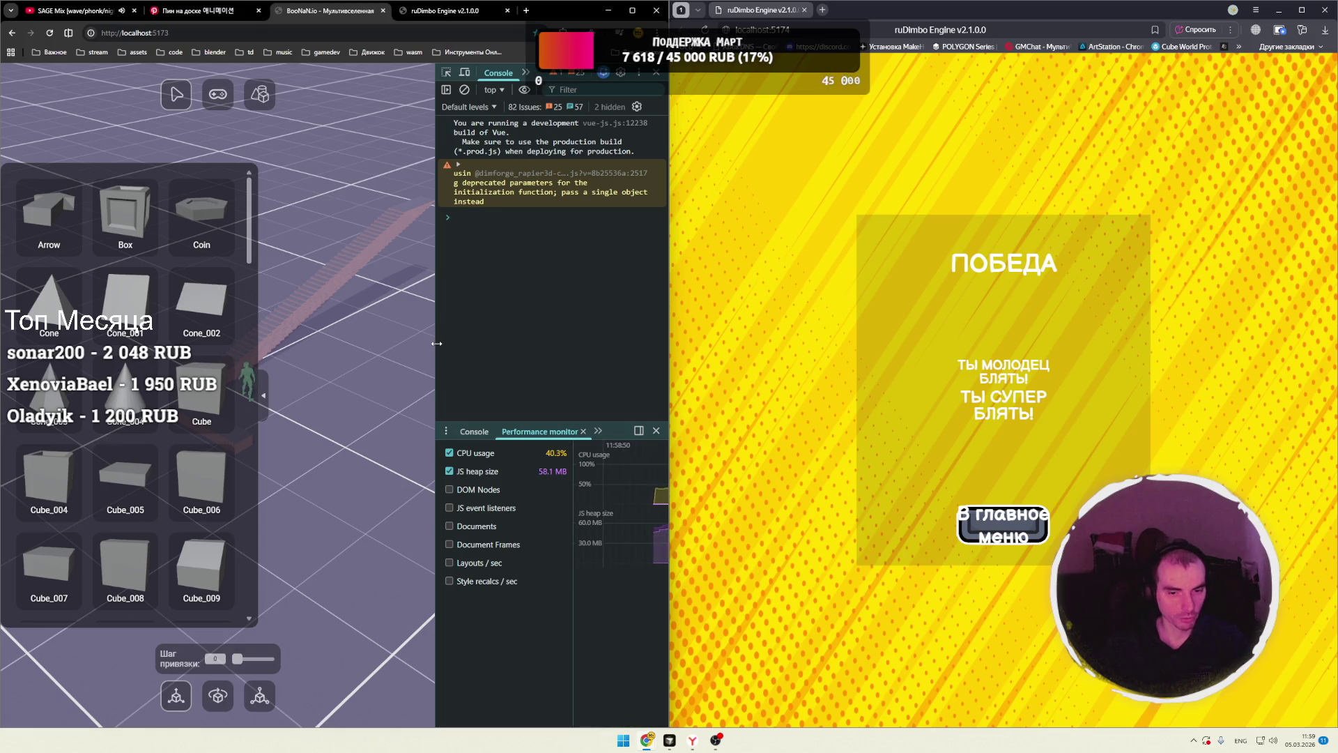
left_click_drag(437, 345, 447, 343)
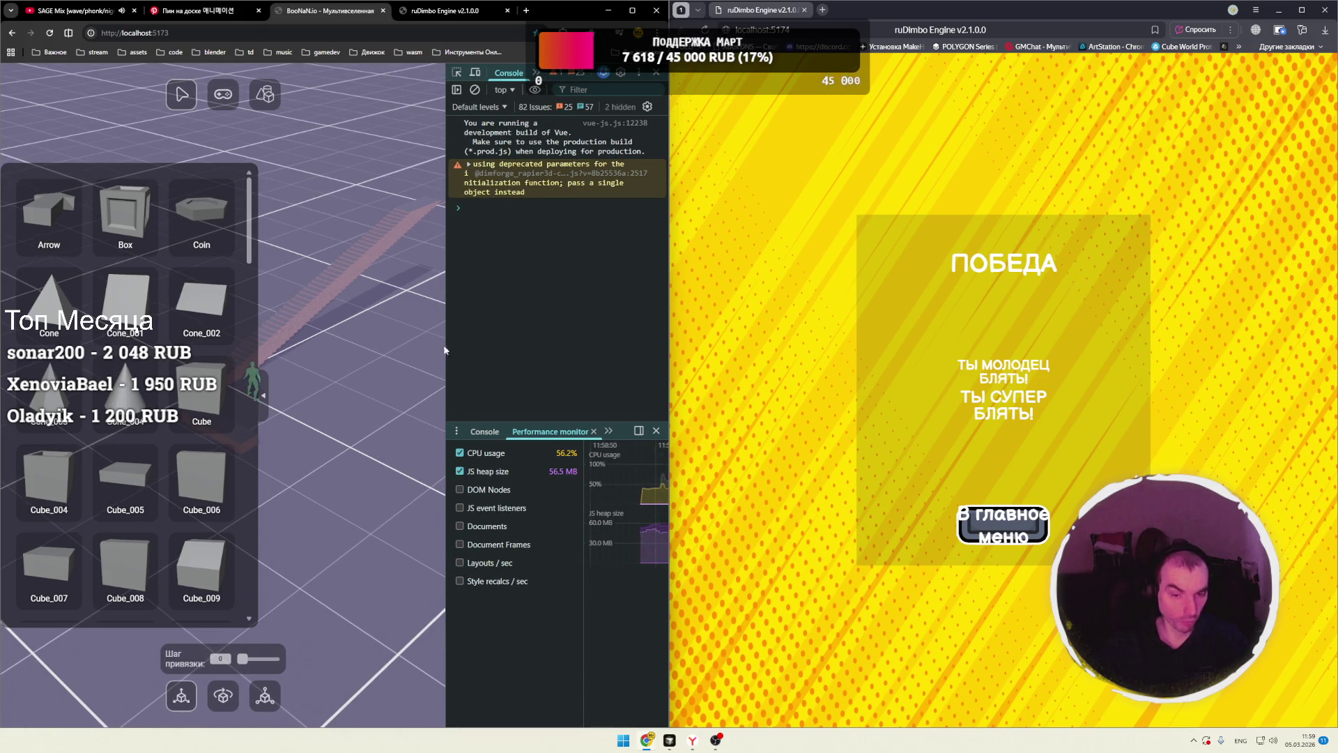
key("ctrl+Tab")
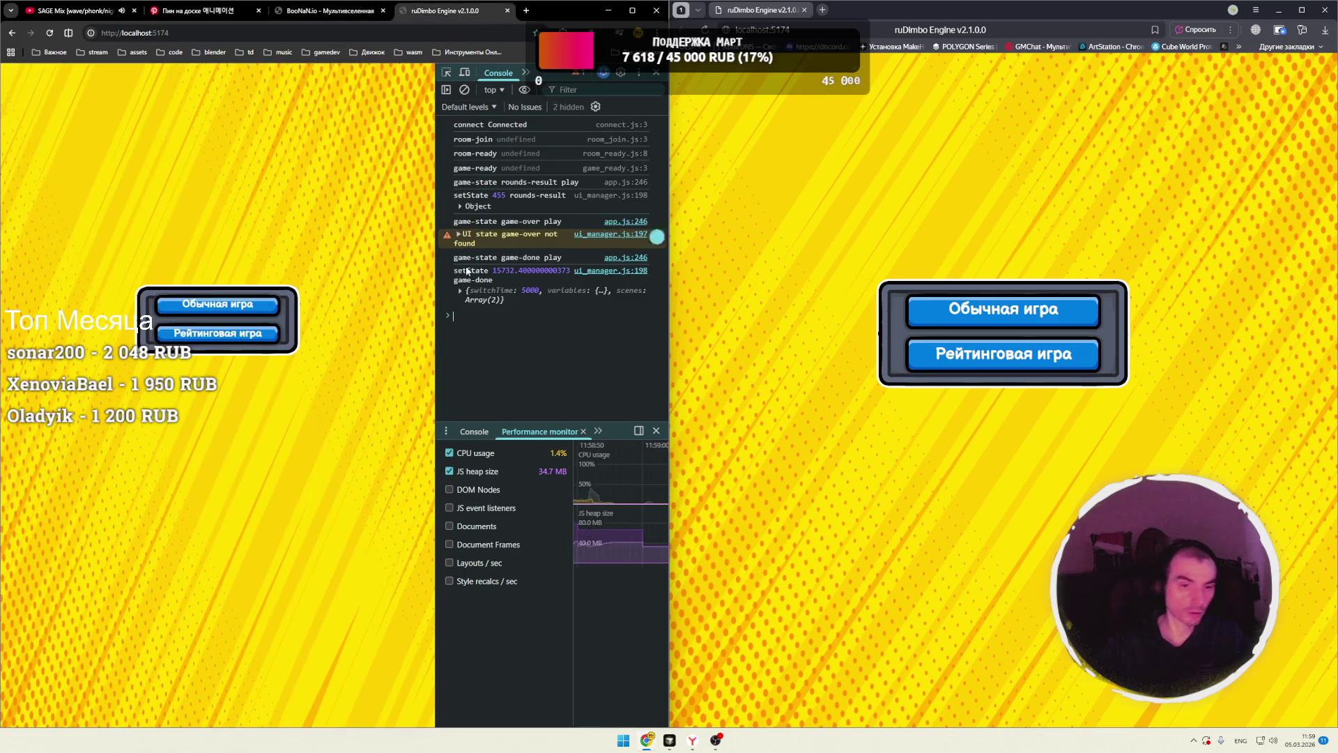
- Start normal matches in both windows, clear the console, and pick the knight on the left and the rogue on the right
left_click(261, 305)
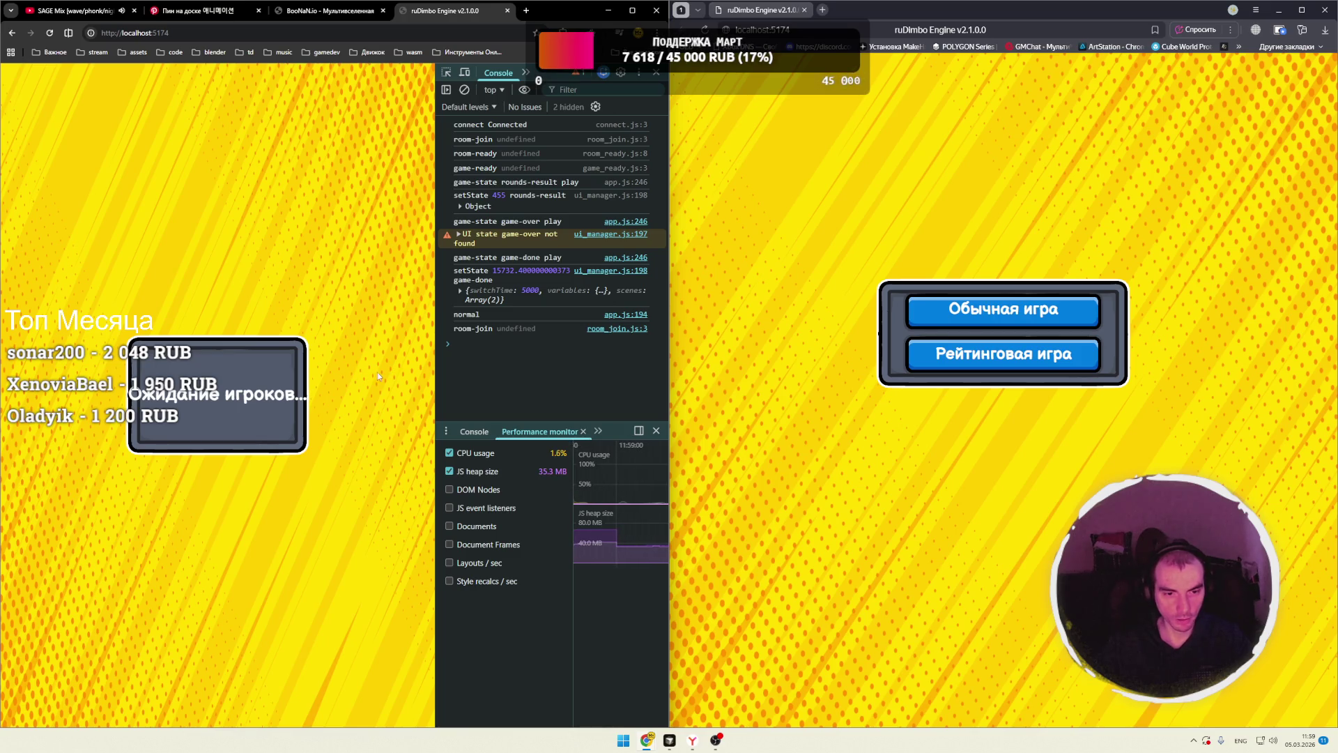
left_click(949, 322)
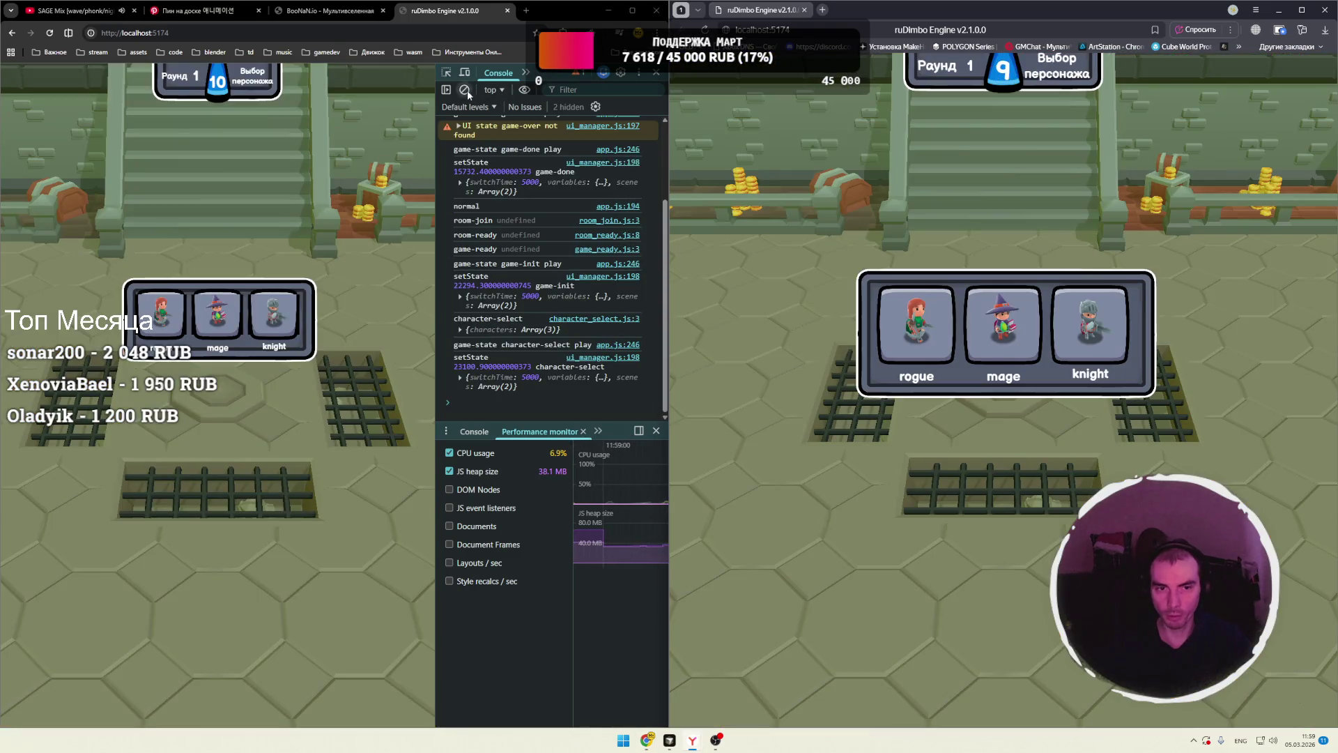
left_click(466, 90)
left_click(260, 326)
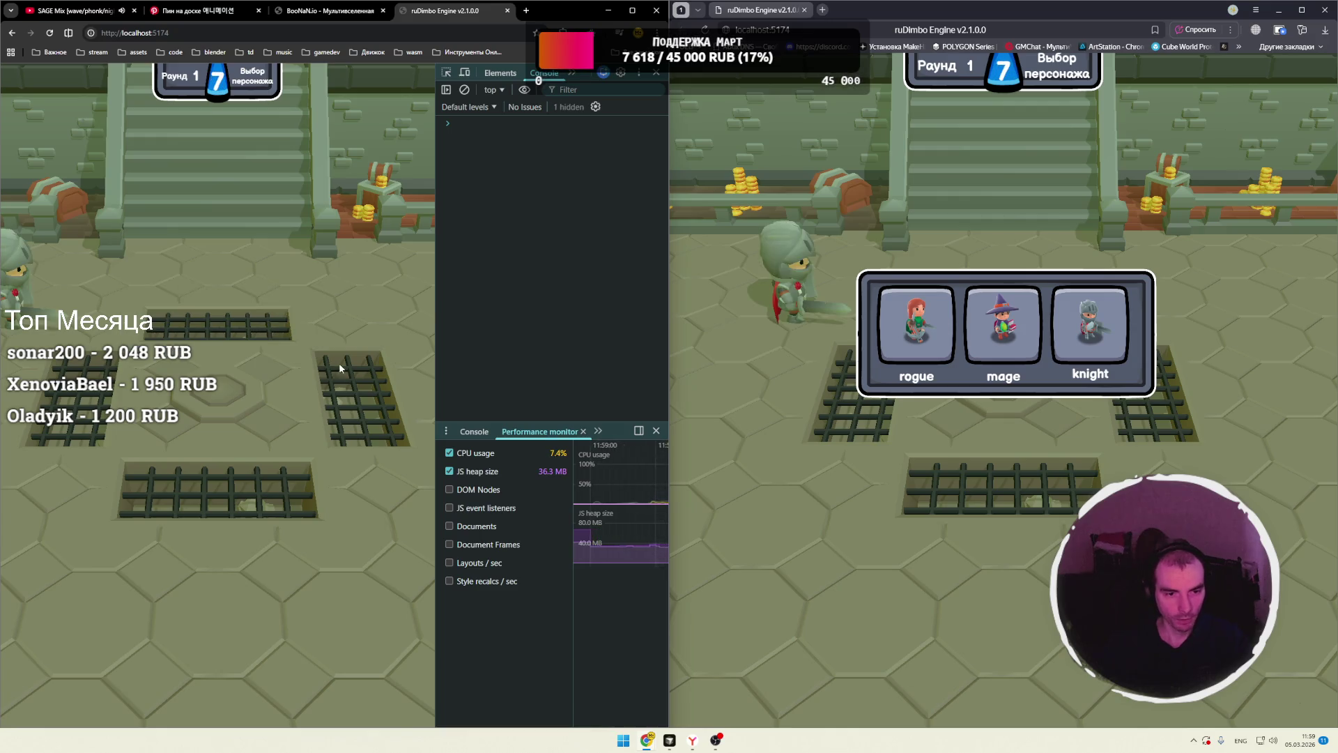
left_click(930, 342)
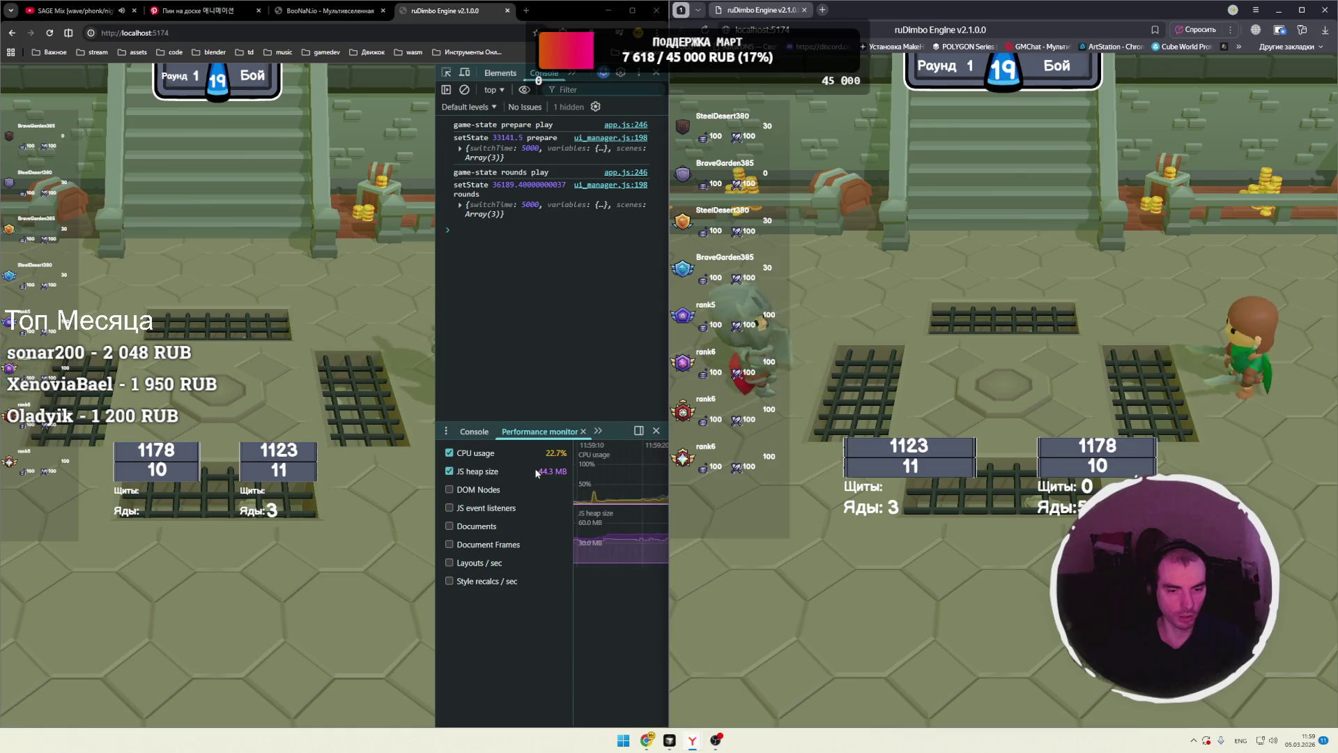
- Collapse the BooNaN.io asset panel, select the staircase's top and bottom ends, then return to the game tab
left_click(327, 10)
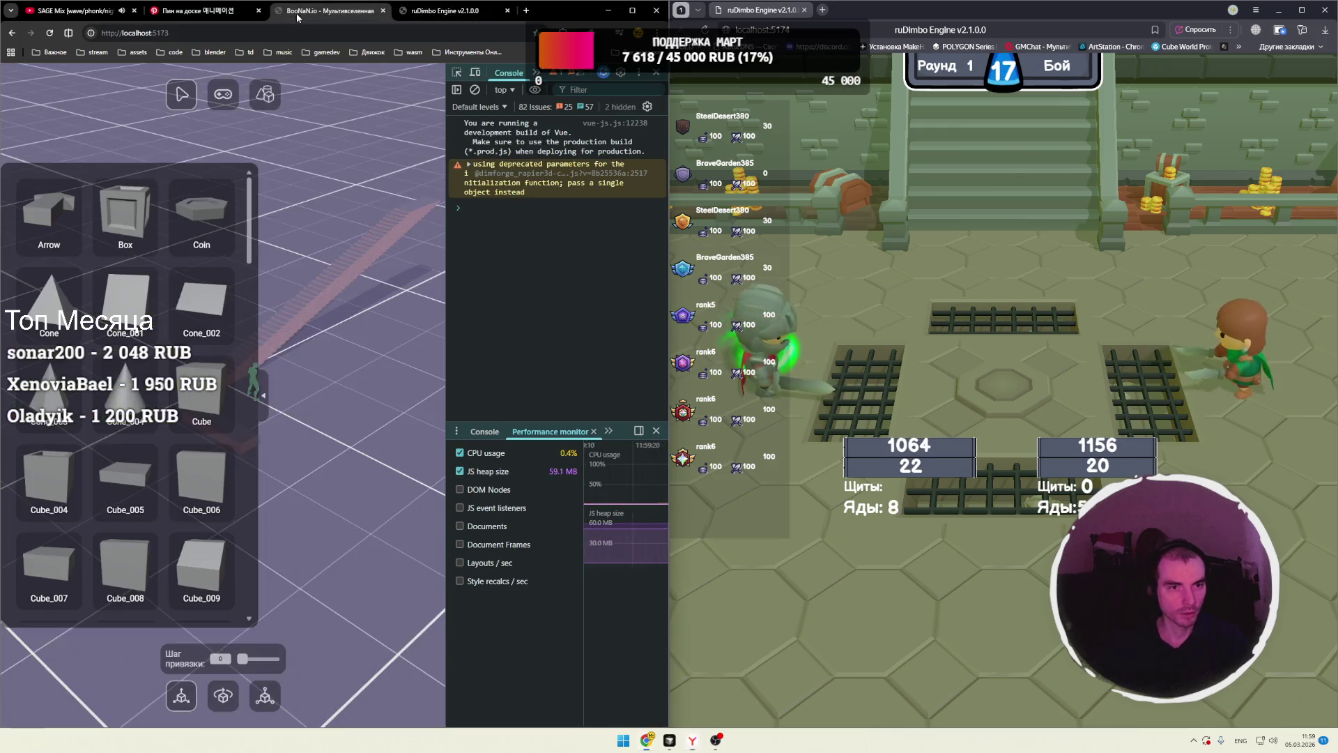
left_click(264, 395)
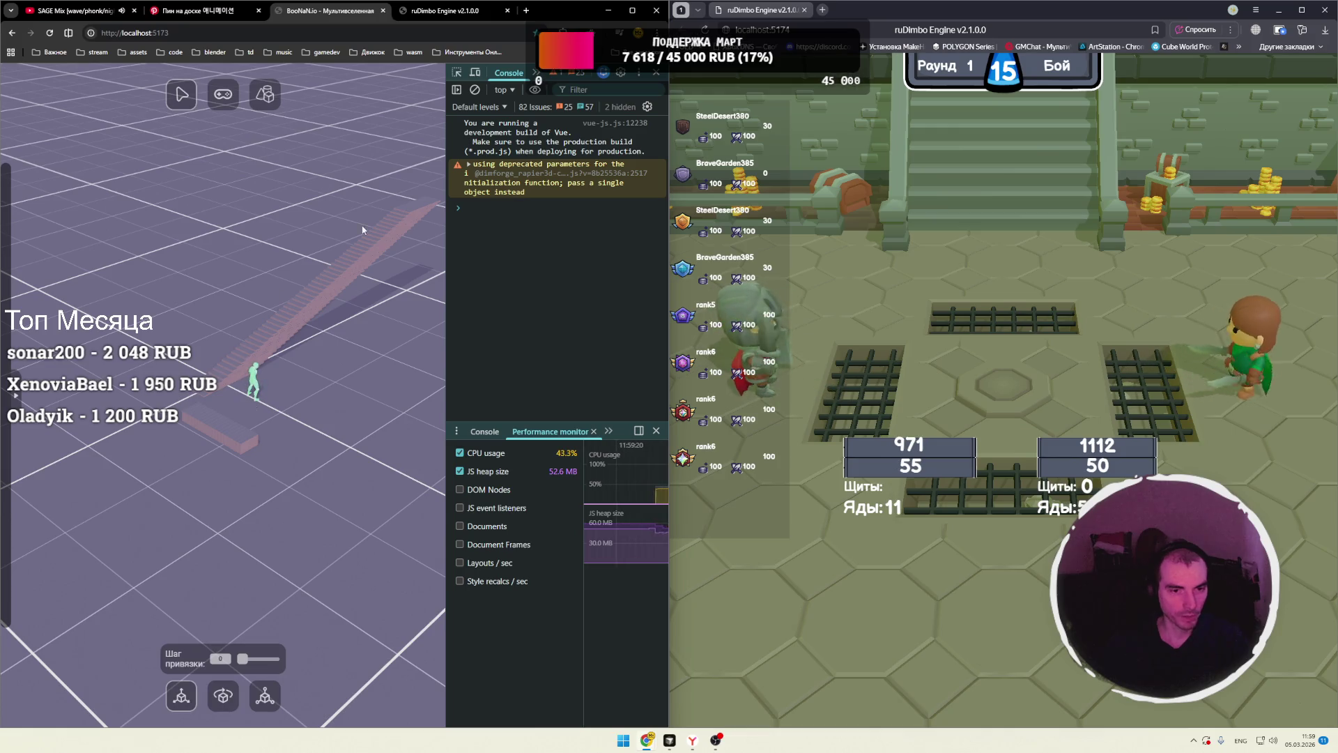
left_click(401, 222)
left_click(220, 403)
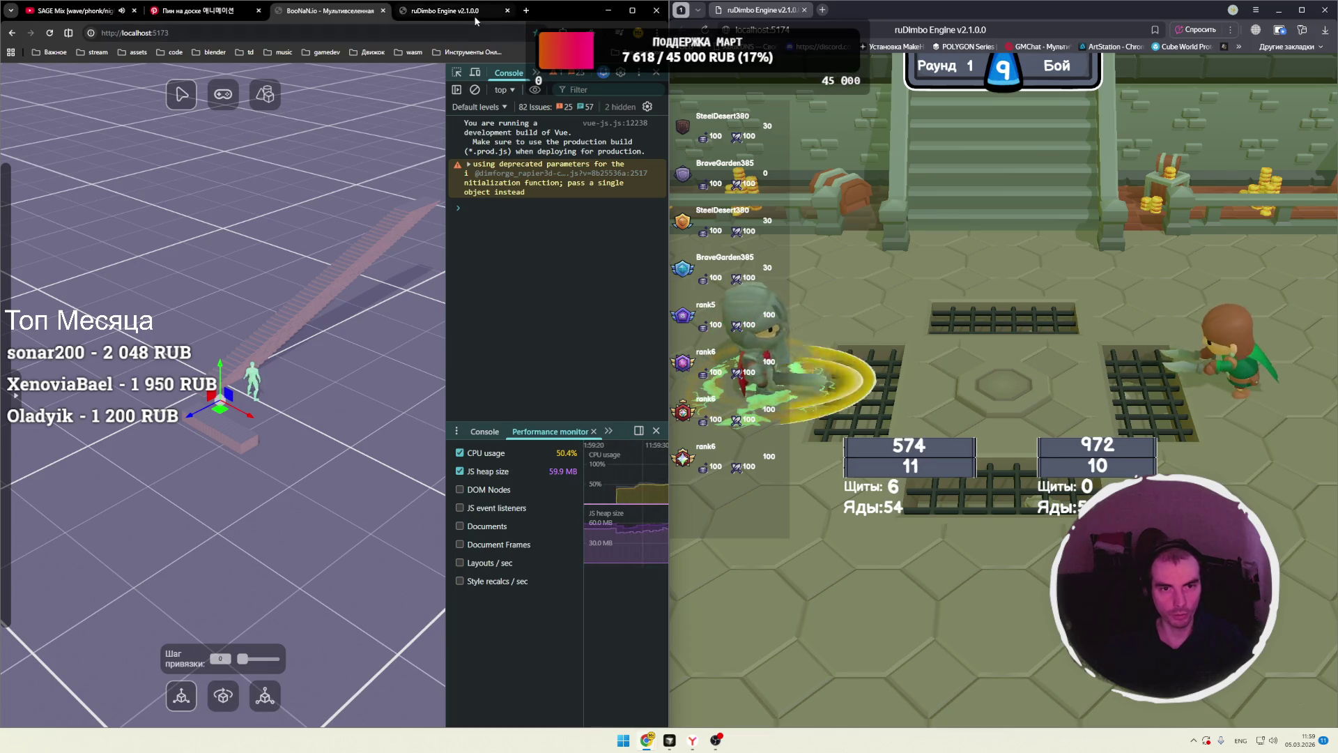
key("ctrl+Tab")
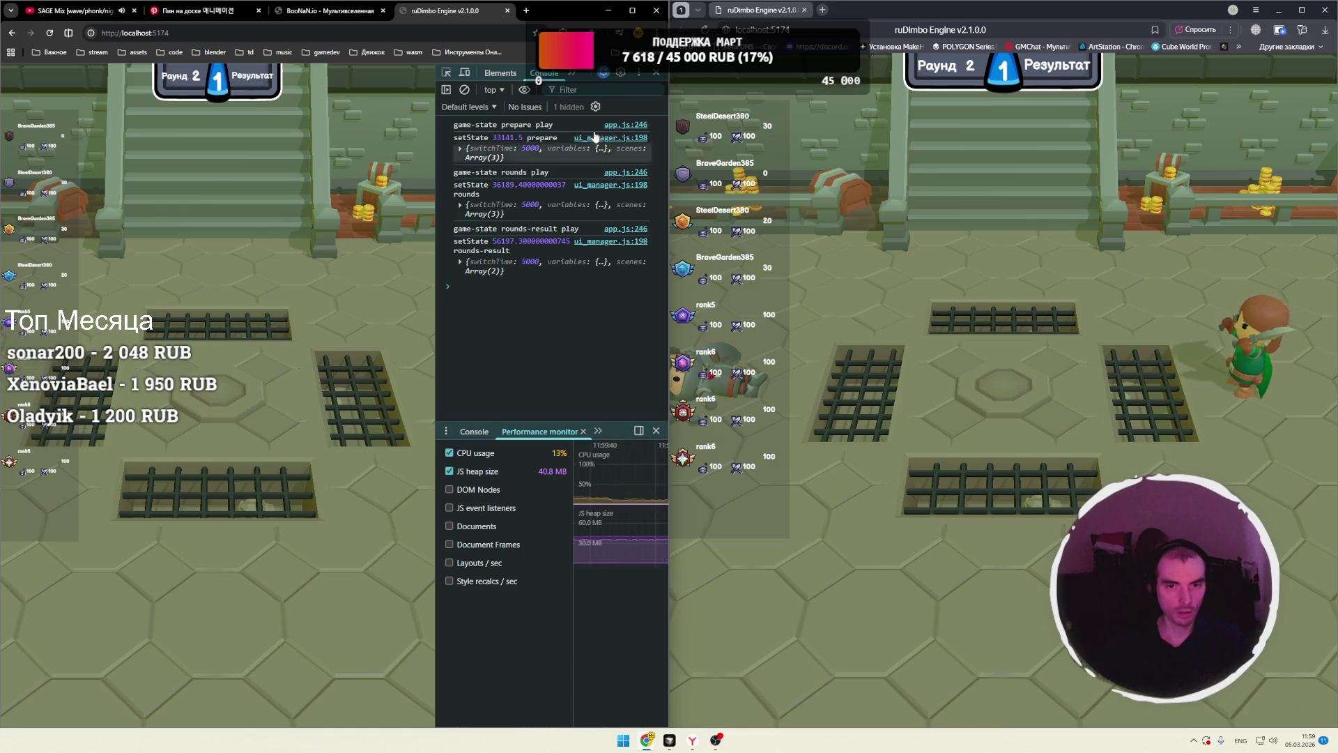
- Close the game's DevTools, minimize the second game window and maximize the BooNaN.io editor window
left_click(656, 72)
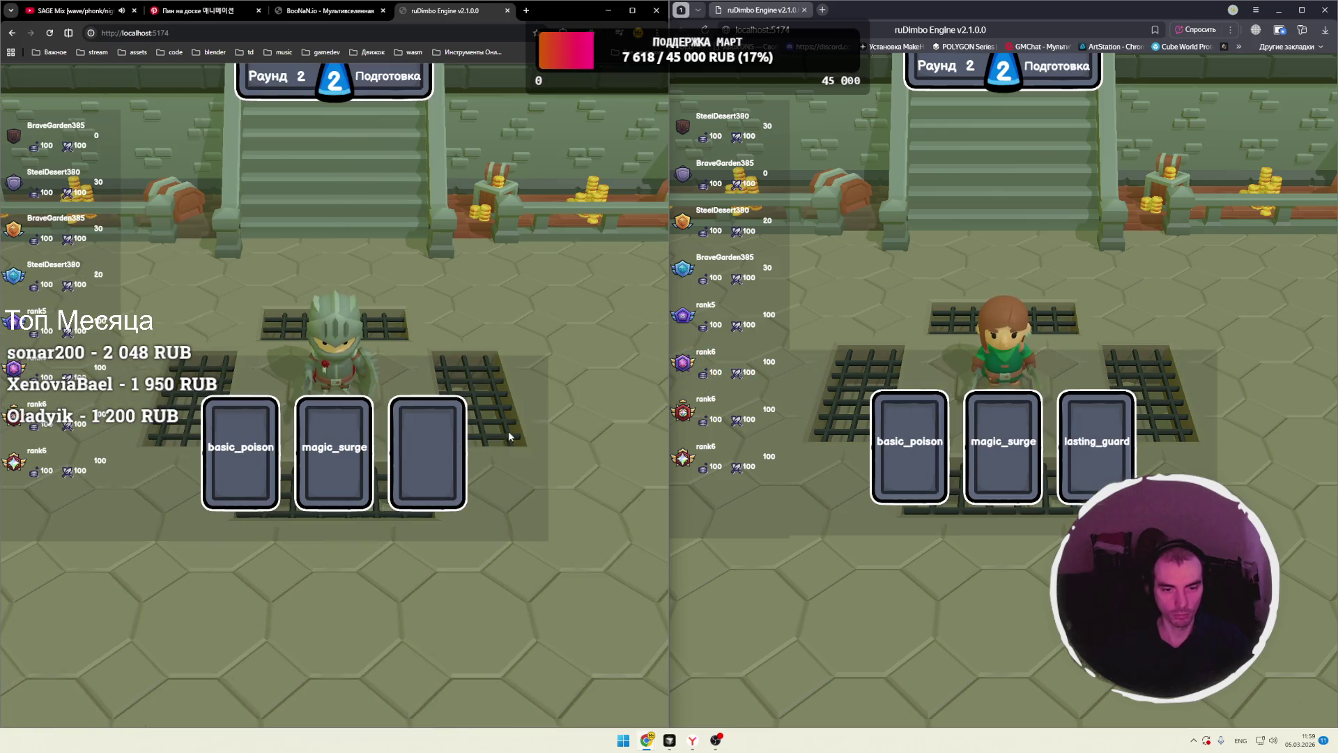
left_click(927, 441)
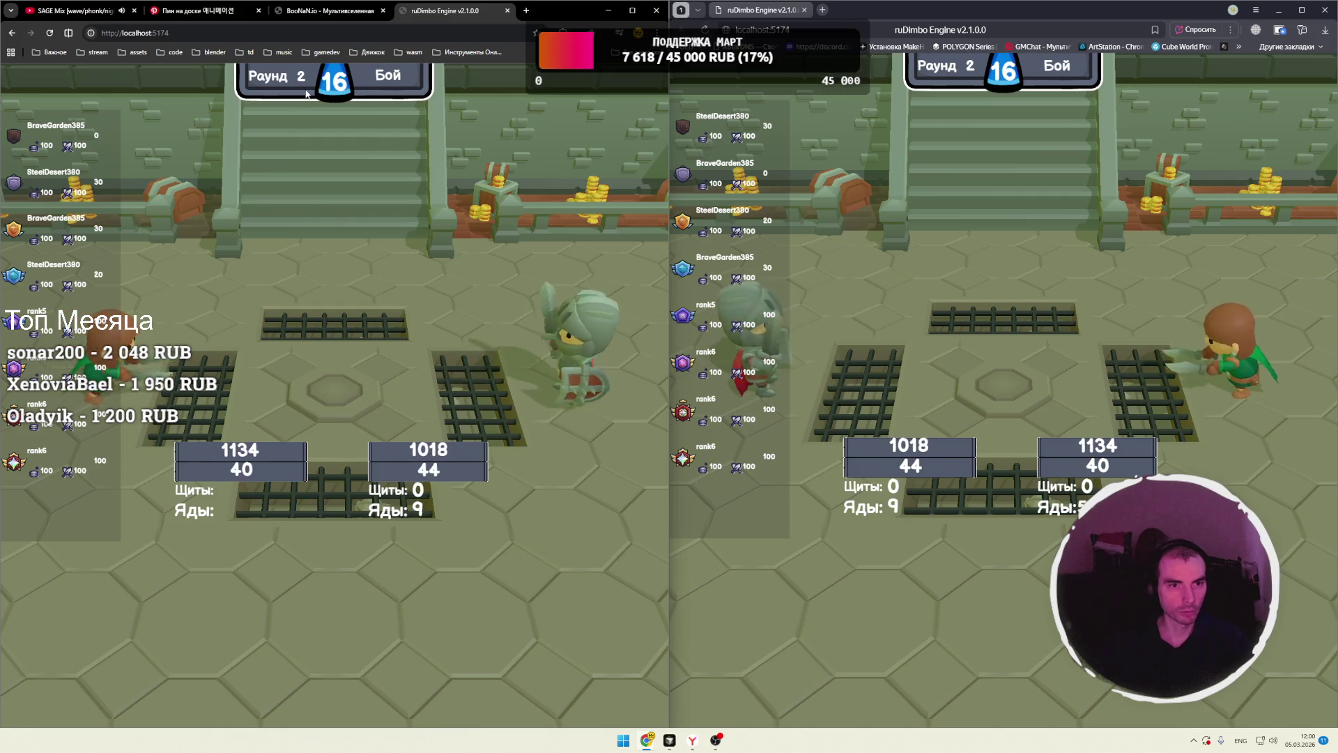
left_click(324, 15)
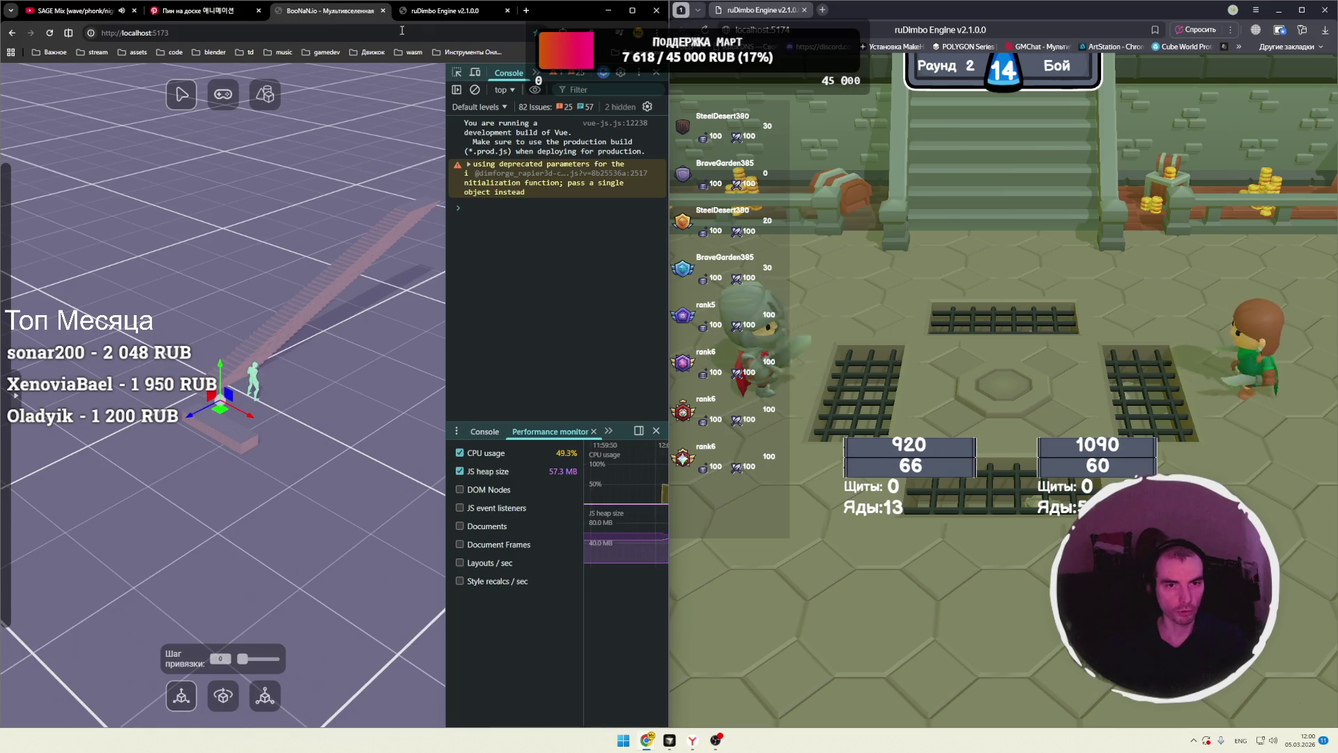
left_click(419, 10)
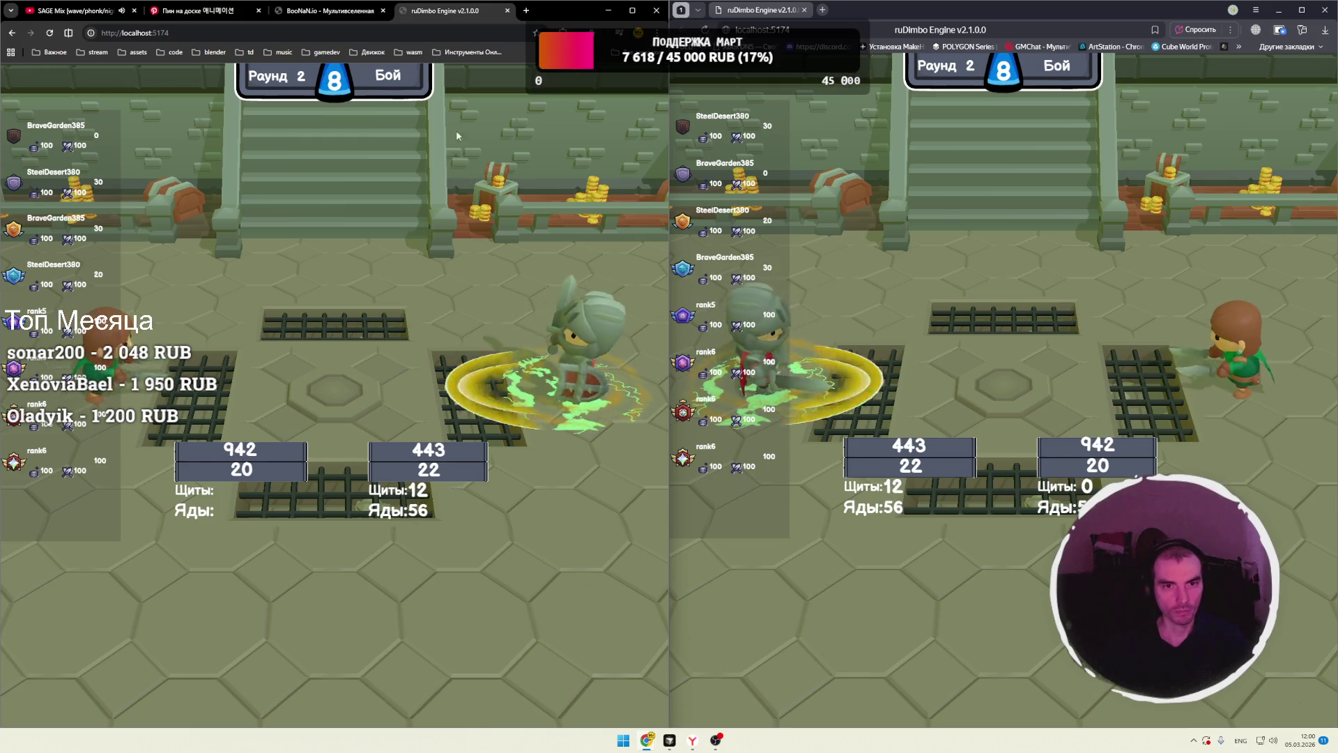
key("ctrl+shift+Tab")
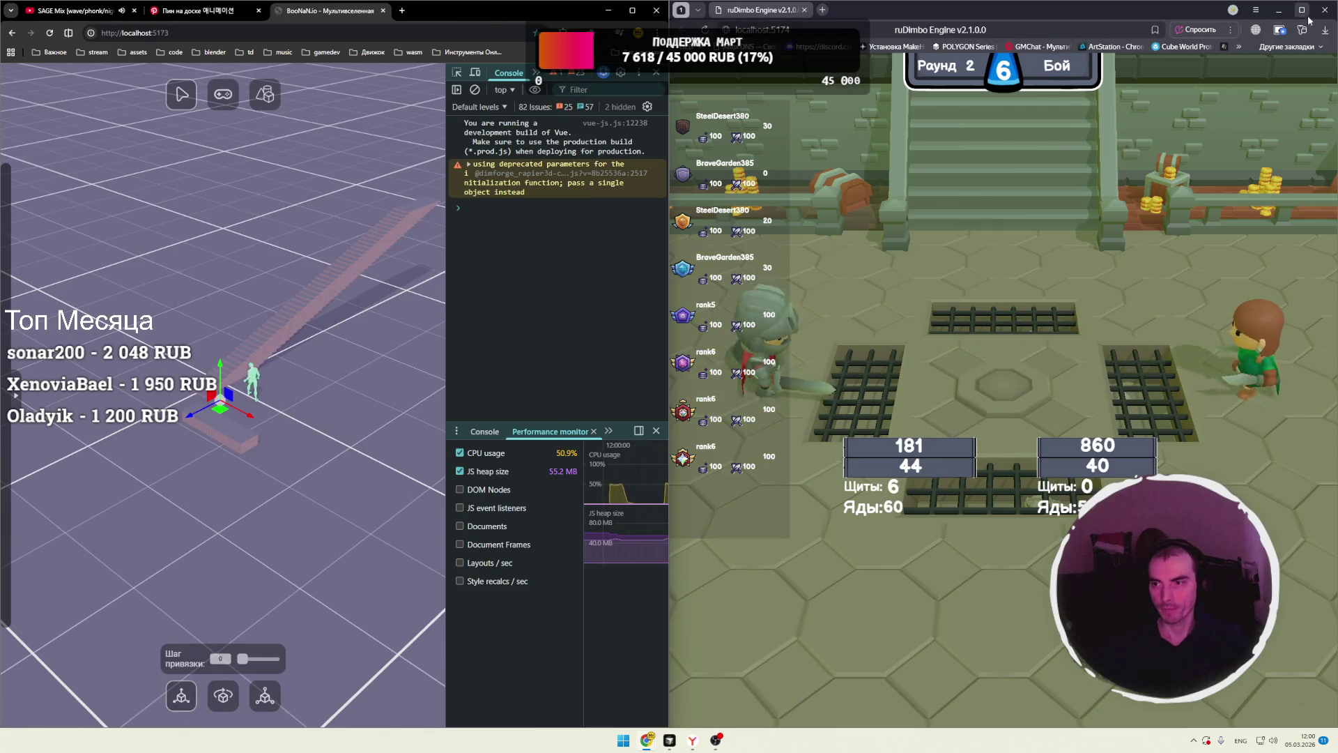
left_click(1279, 10)
left_click(637, 12)
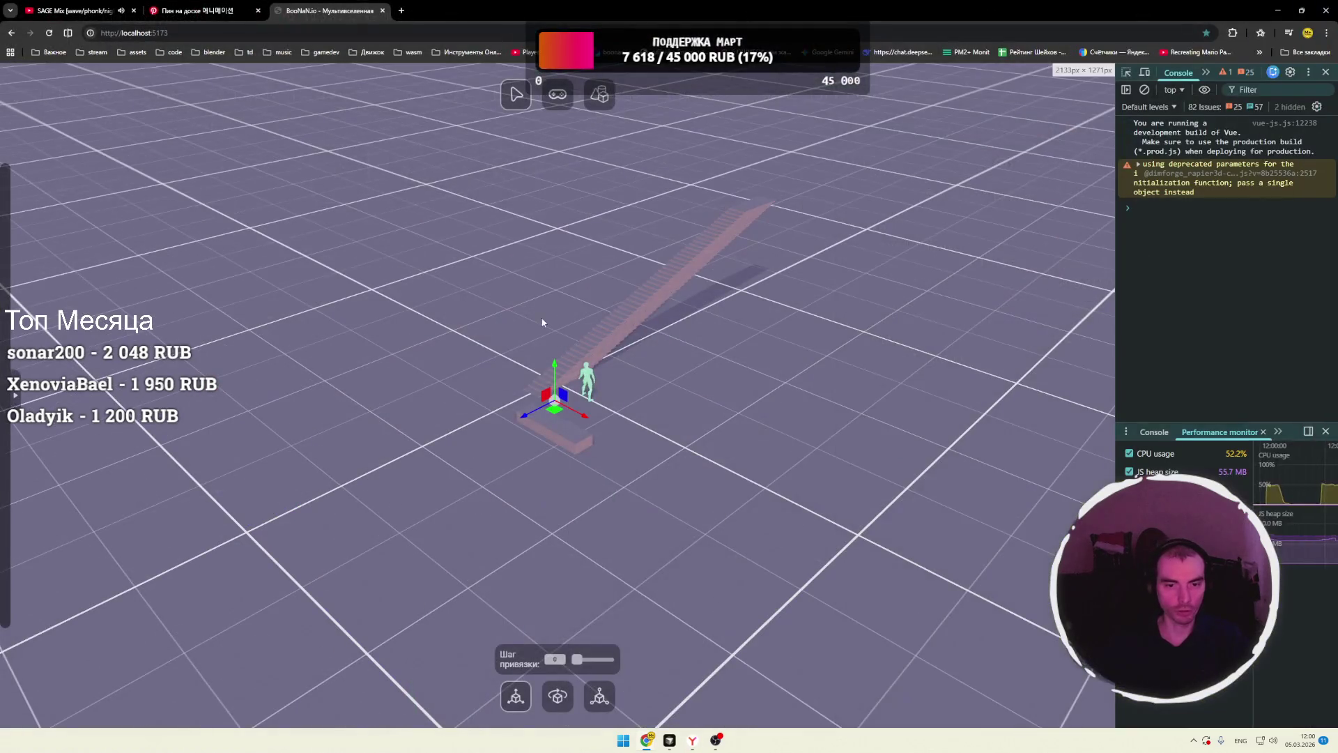
left_click_drag(621, 299, 588, 311)
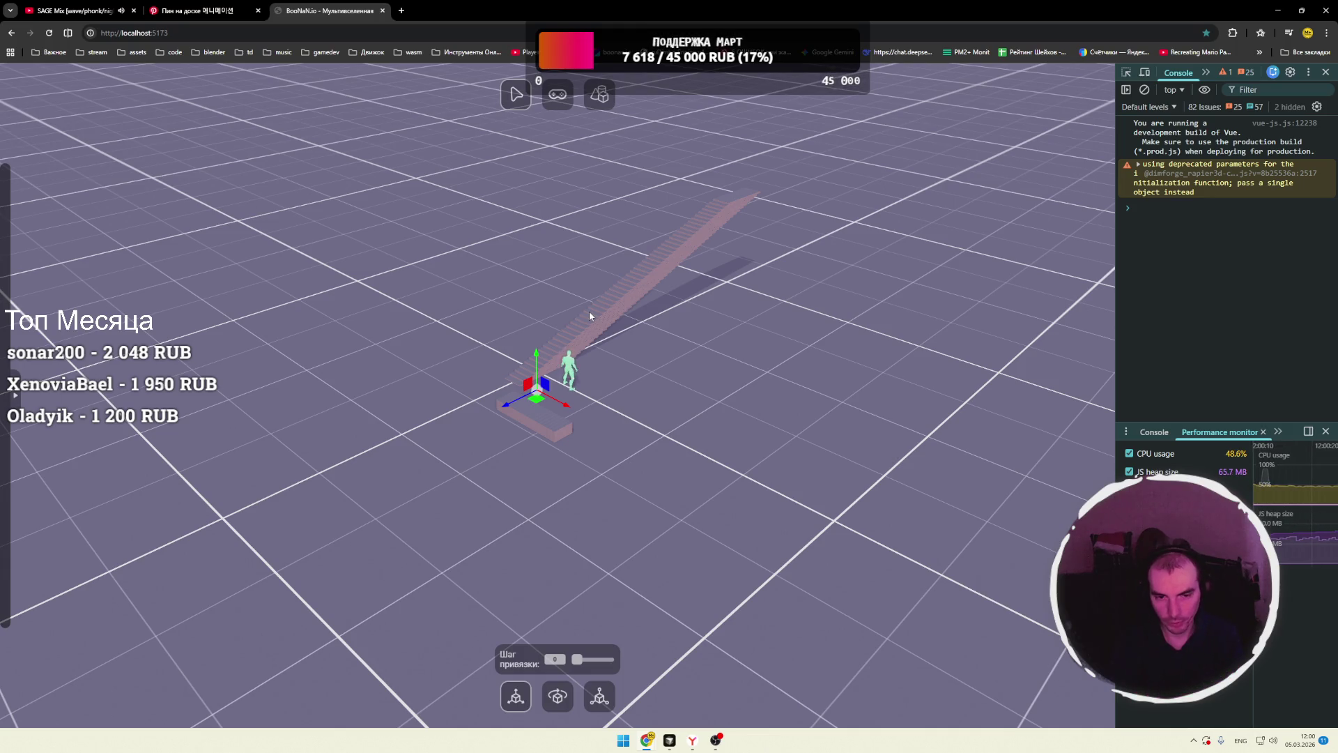
mouse_move(670, 741)
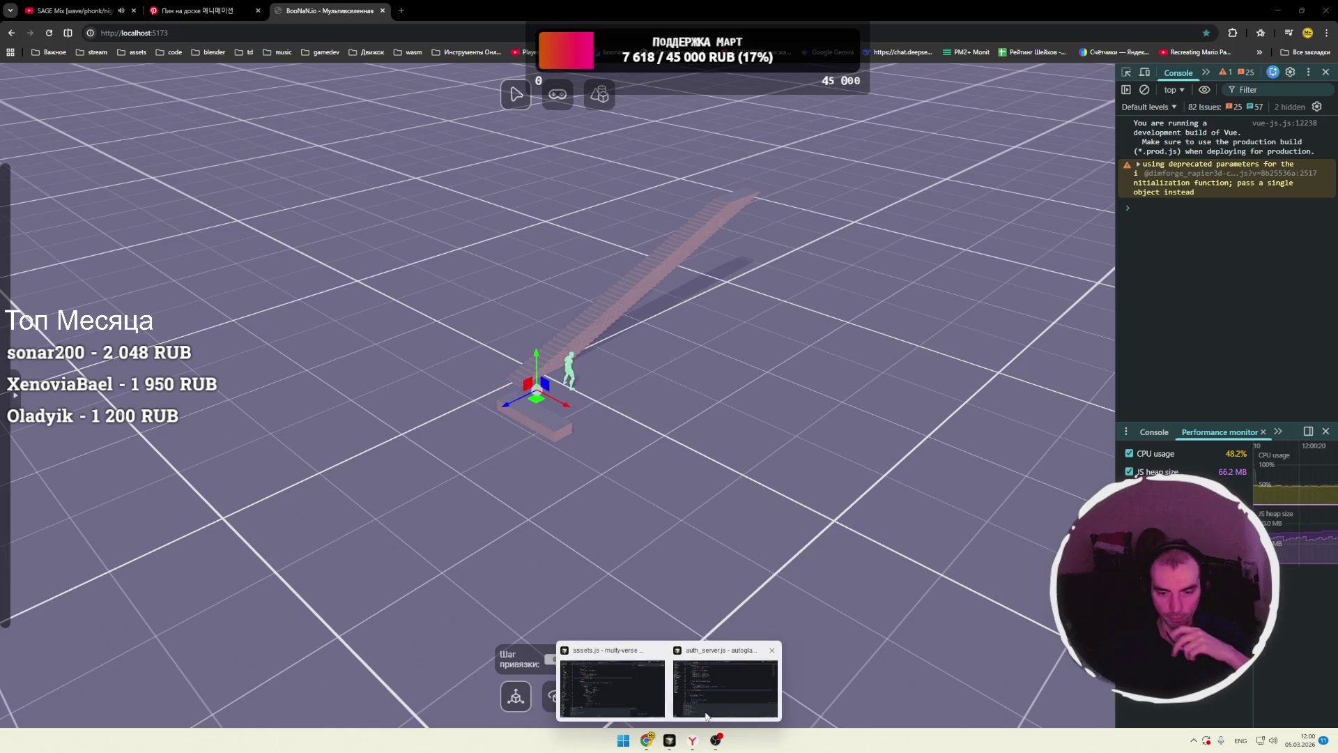
left_click(716, 695)
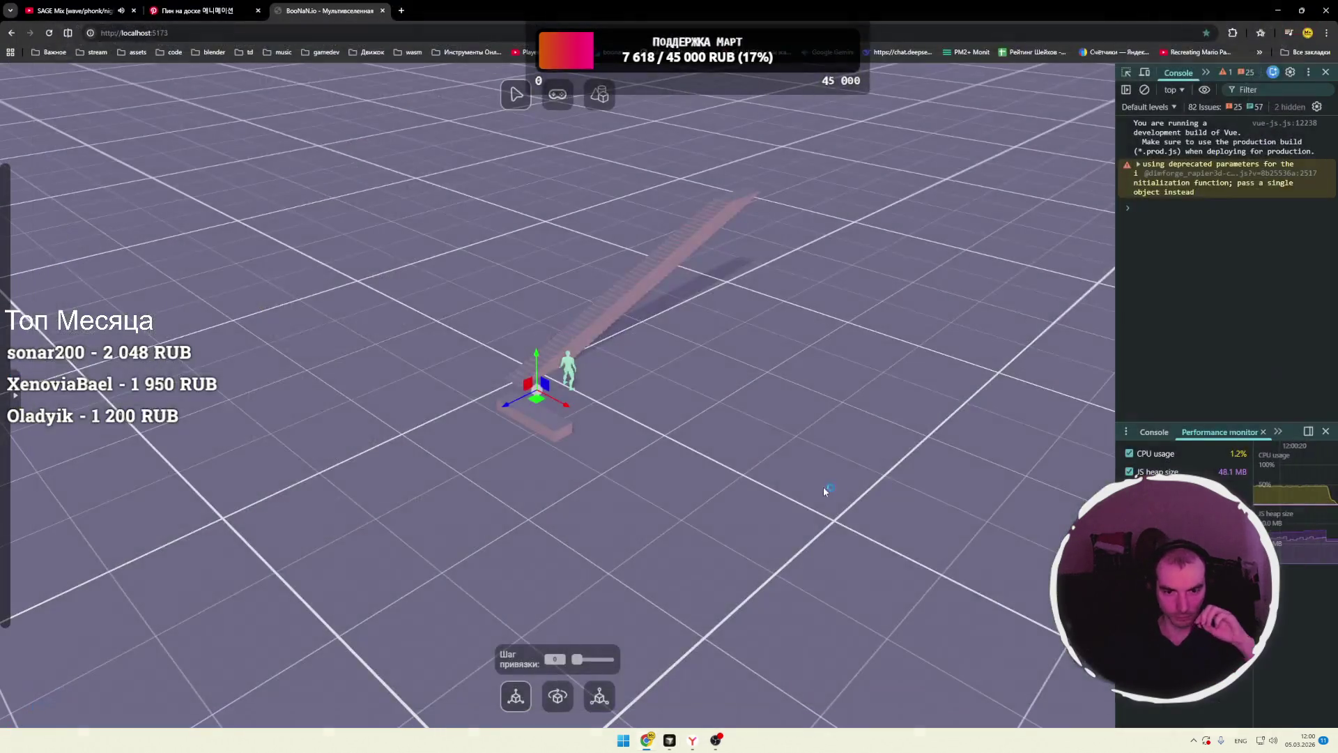
- Bring Cursor forward on assets.js and narrow the chat panel to widen the code
key("alt+Tab")
left_click(670, 740)
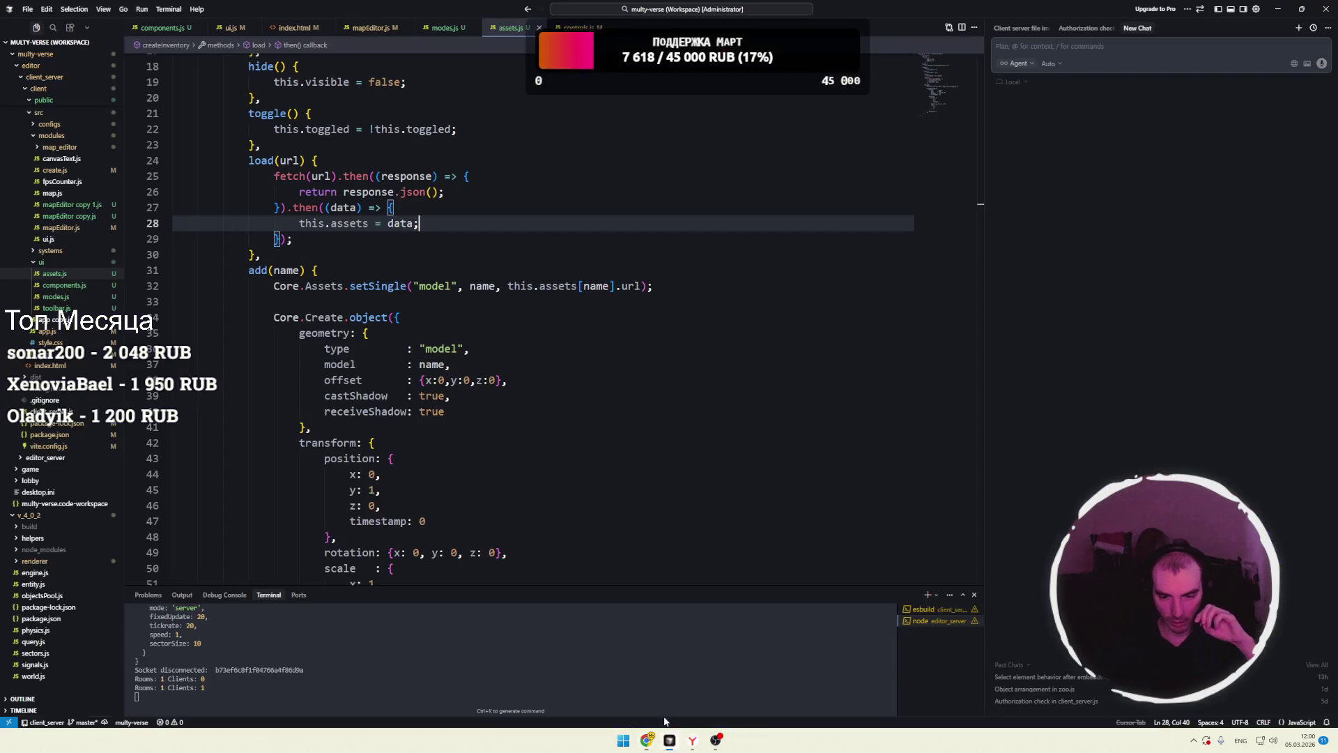
left_click(431, 255)
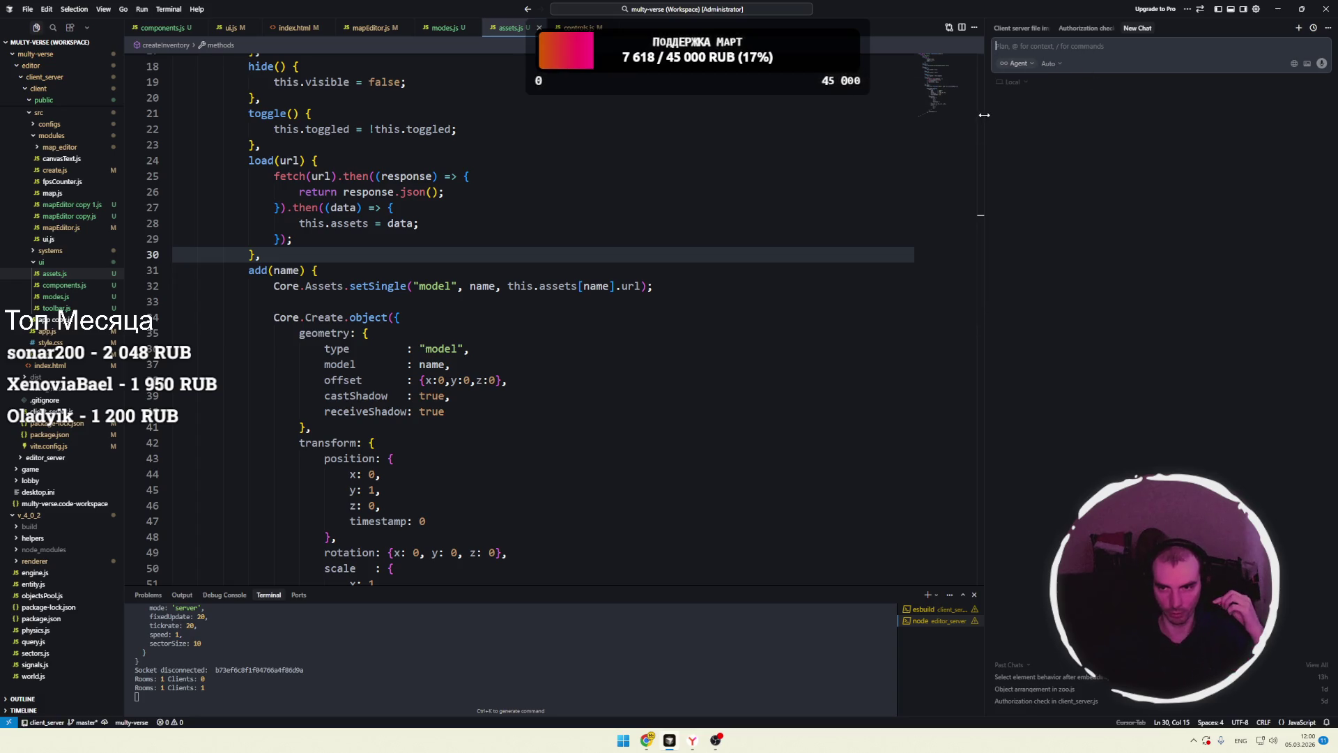
left_click_drag(985, 114, 1001, 115)
left_click(1140, 46)
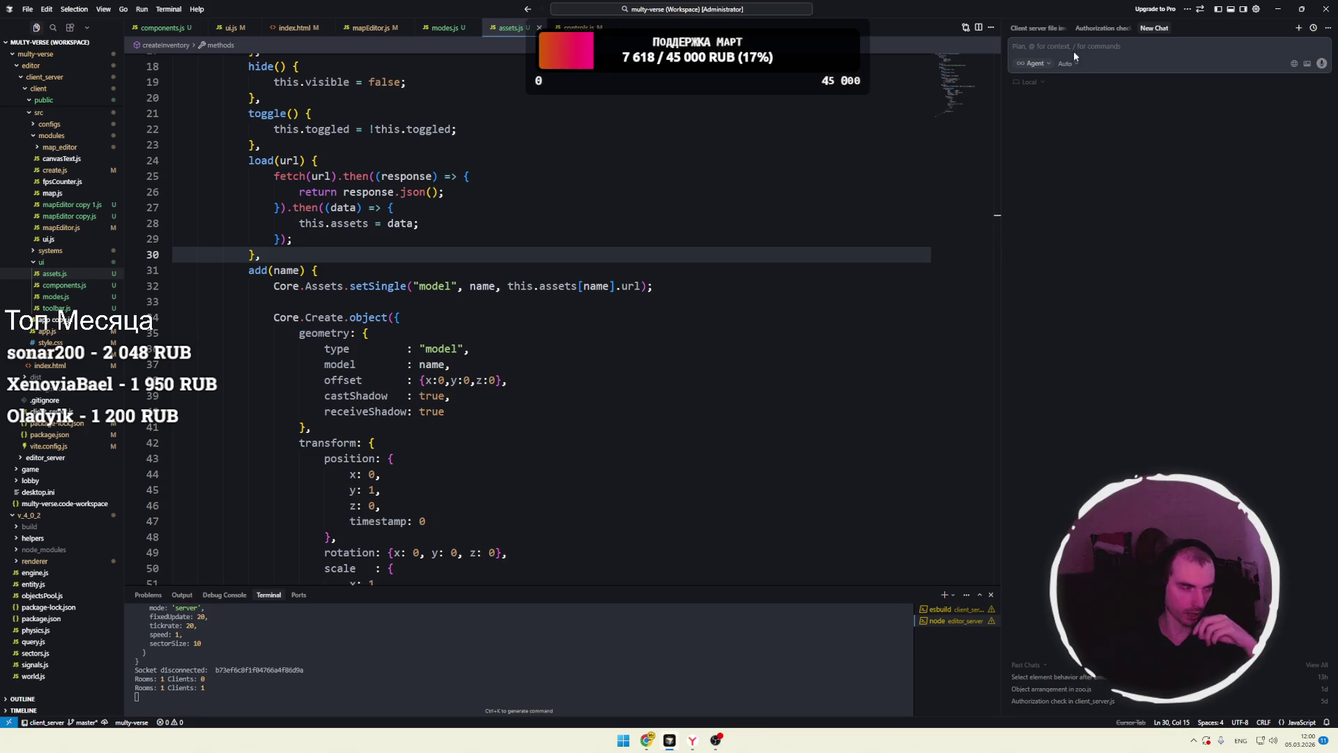
- Review the fetch call on line 25 and the Core.Create.object call on line 34, then return to Chrome
left_click(812, 174)
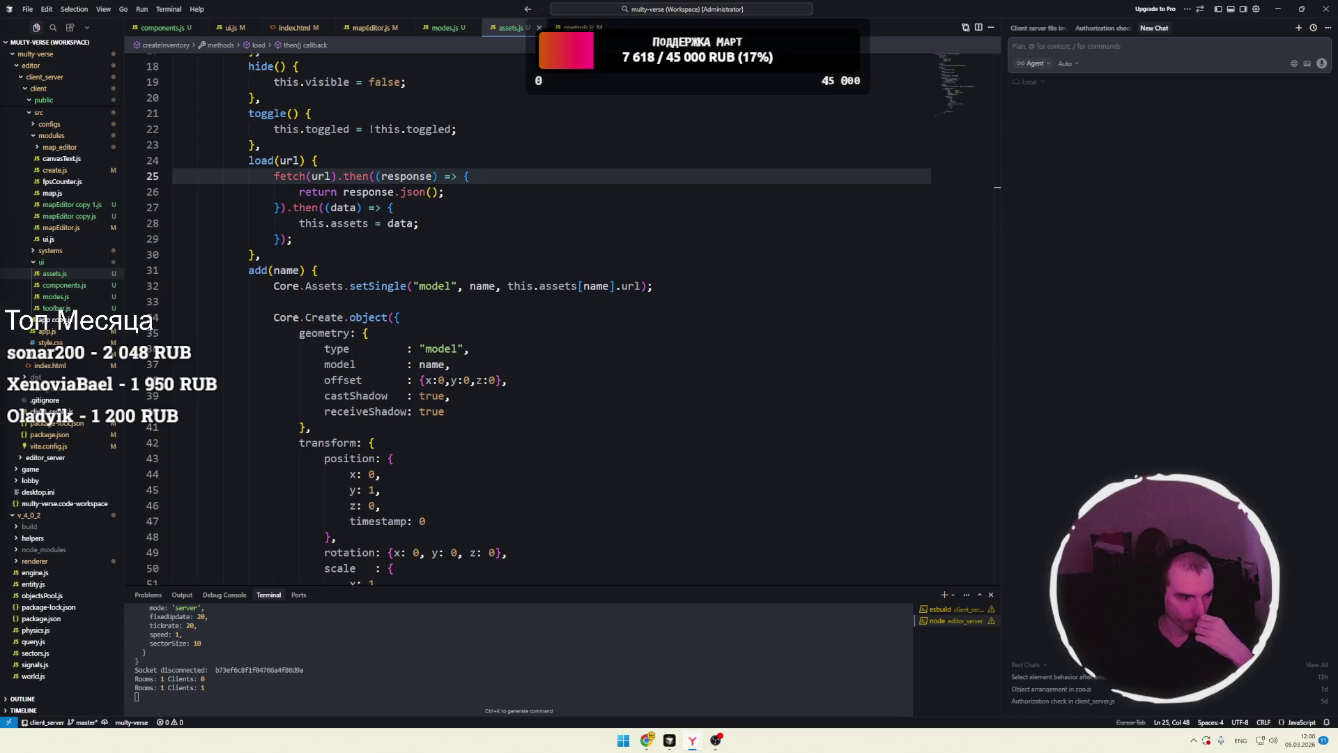
left_click(513, 323)
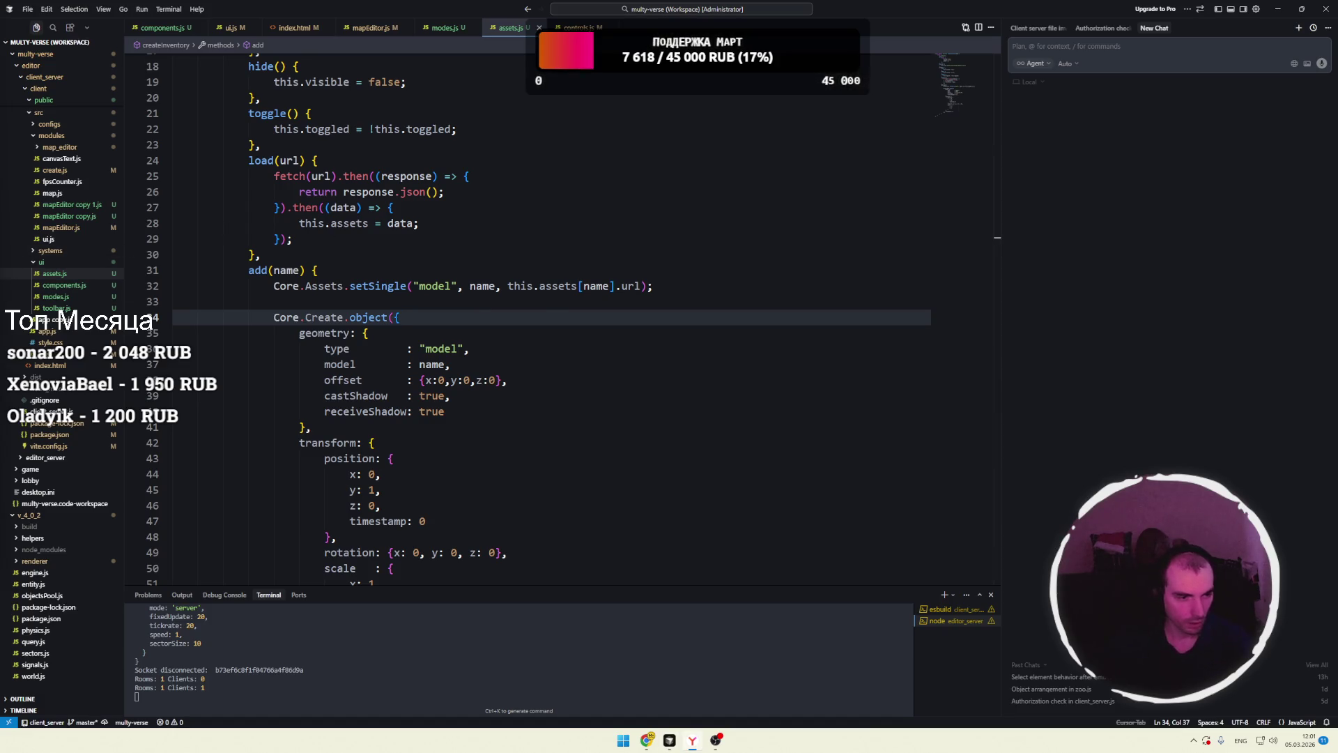
key("alt+Tab")
key("Tab")
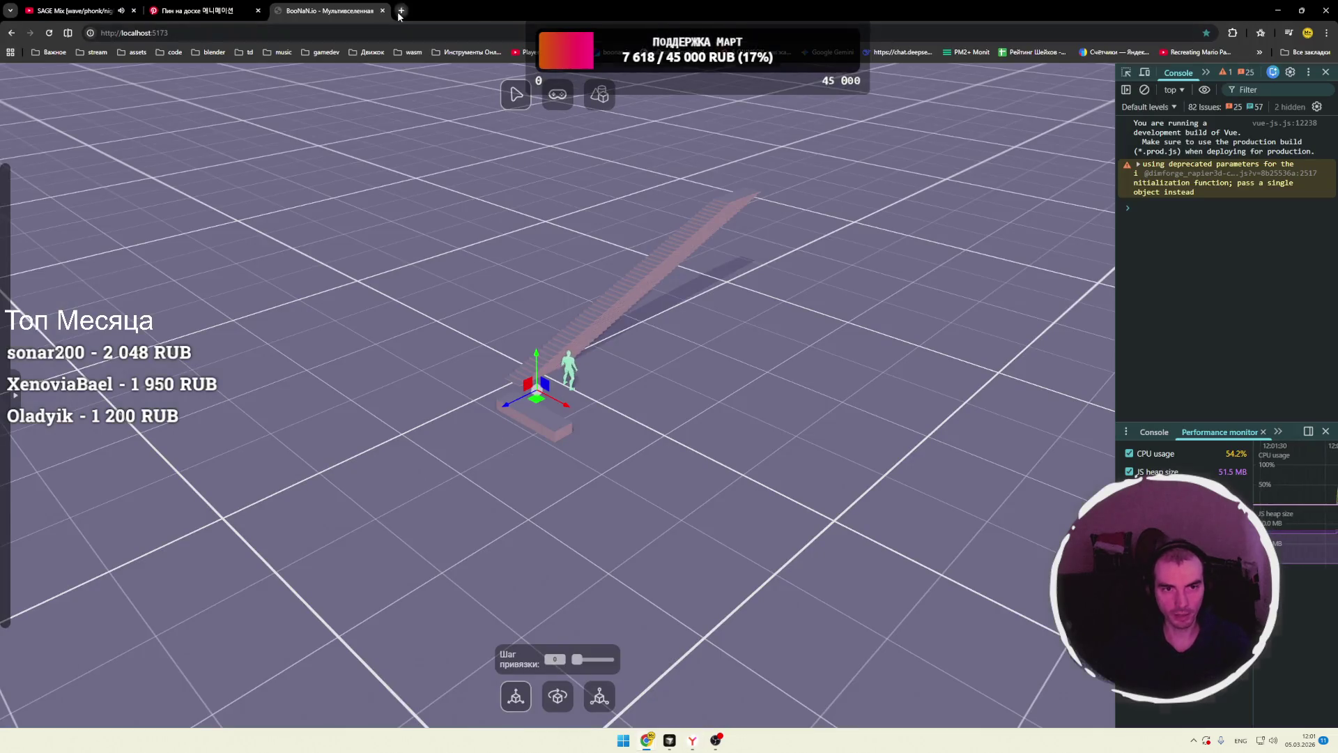
- Go to the Claude website in a new tab and try opening the app, reaching the region notice
left_click(401, 10)
type("claude.ai")
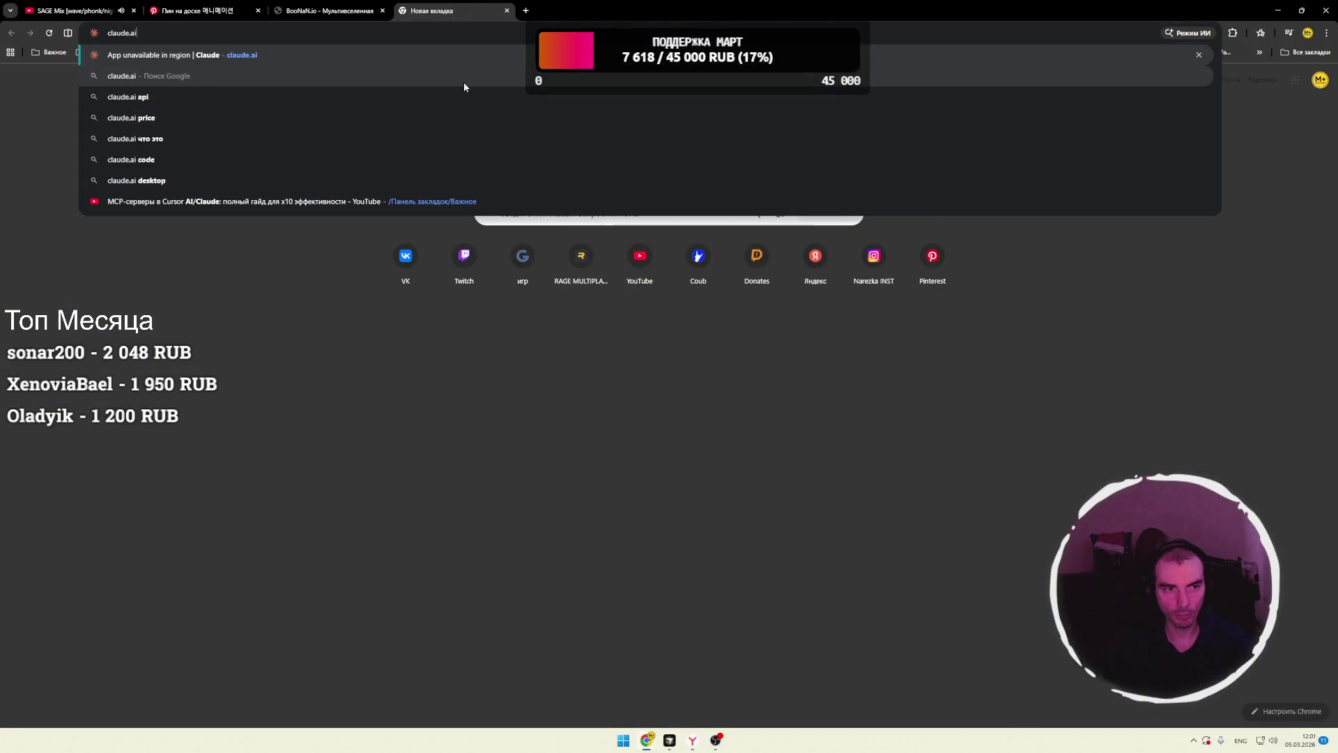
key("Return")
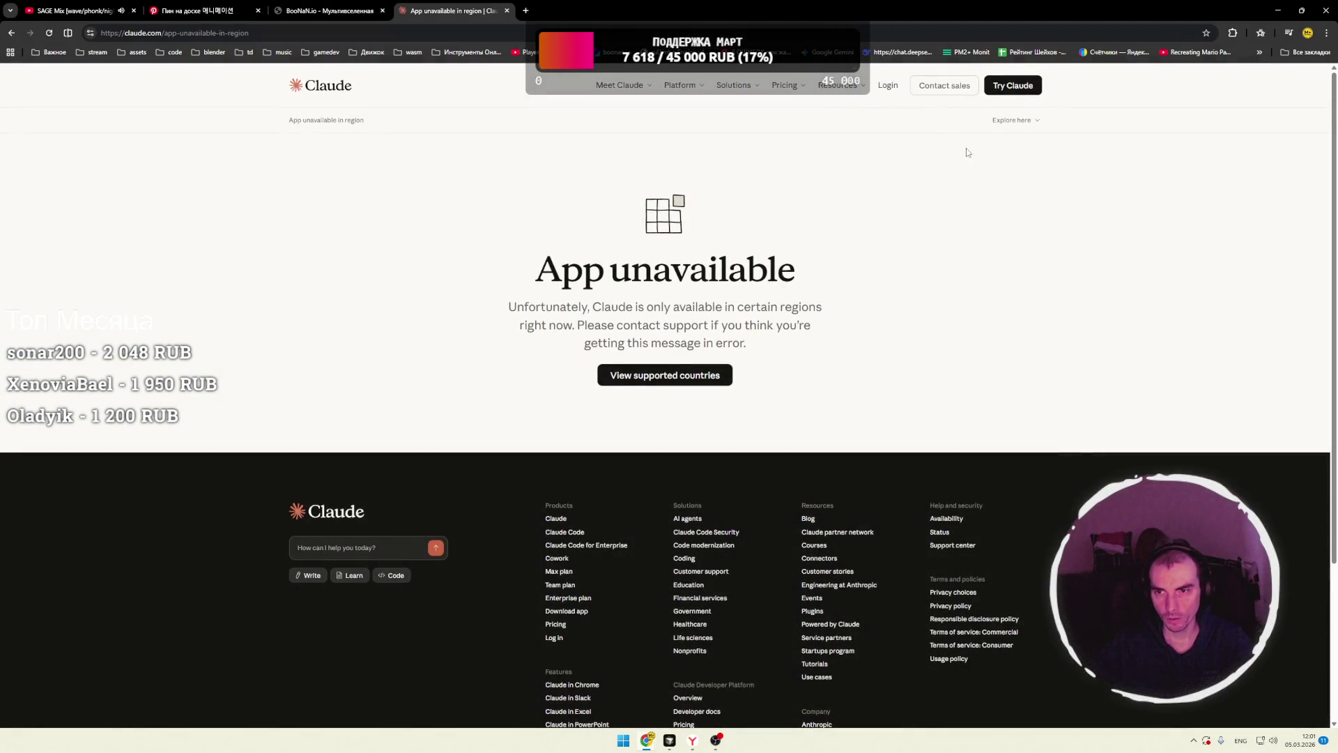
left_click(1012, 85)
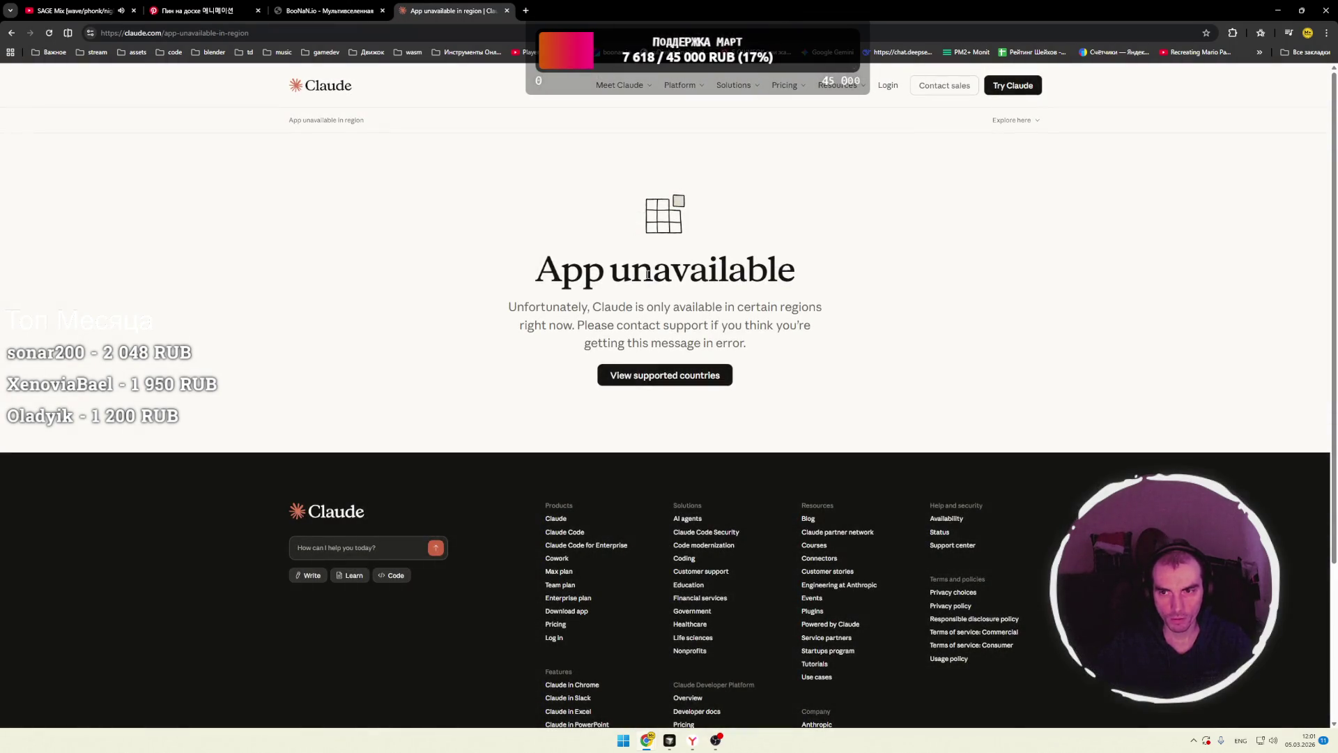
left_click_drag(520, 308, 705, 308)
left_click(736, 307)
- Dismiss the address suggestions and open the hidden background app's log window from the tray
left_click(178, 34)
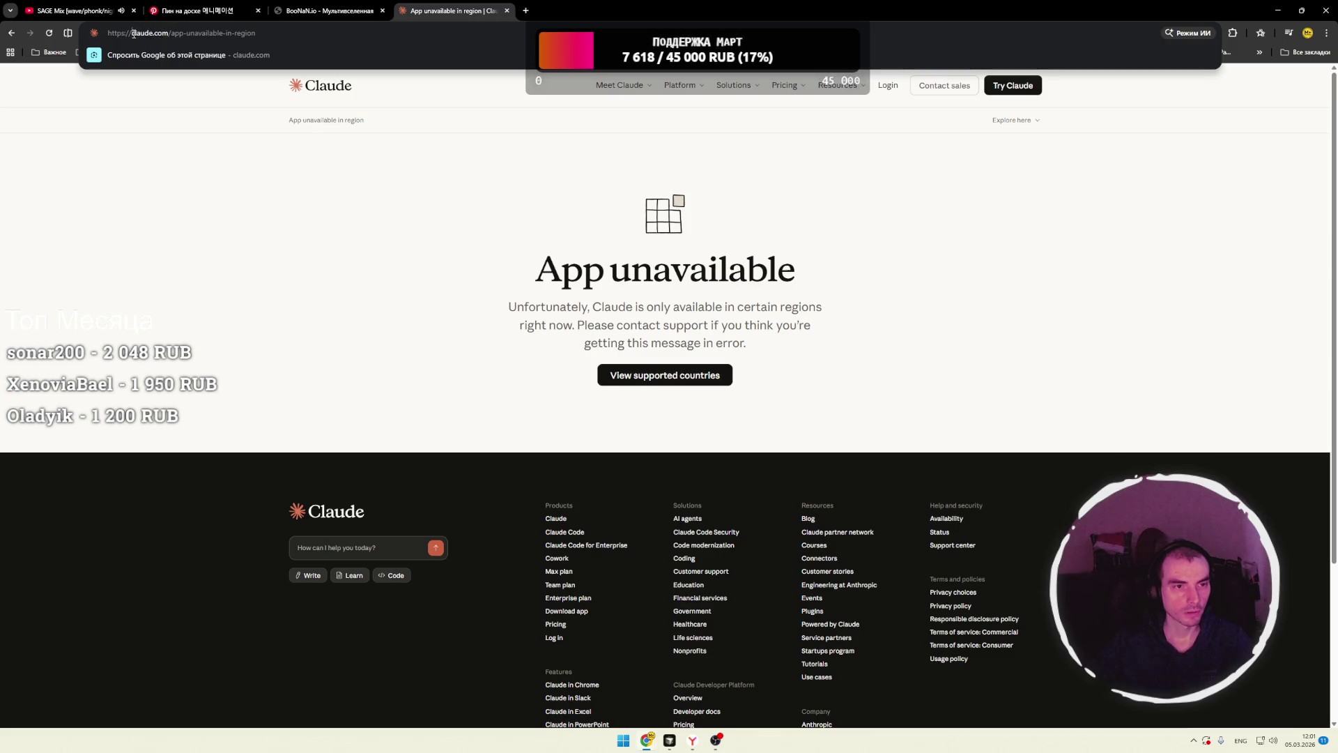
left_click(477, 381)
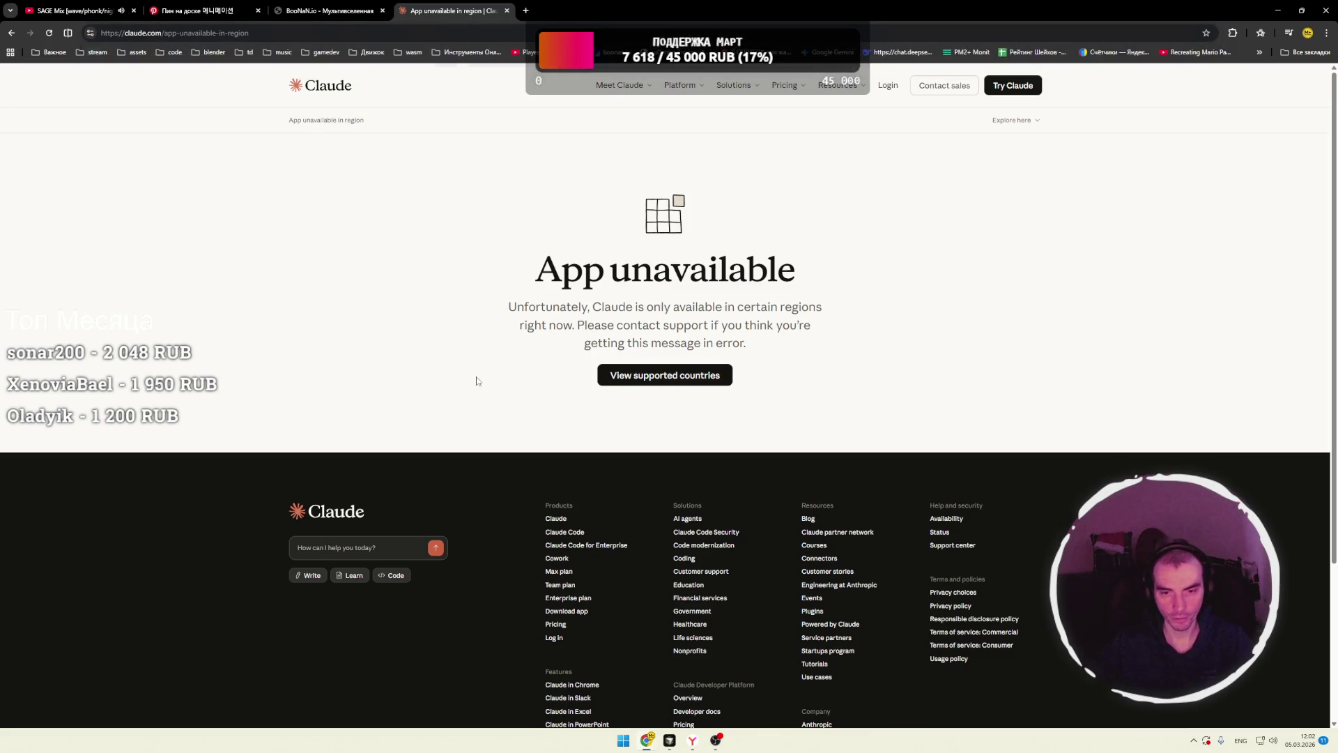
left_click(1193, 740)
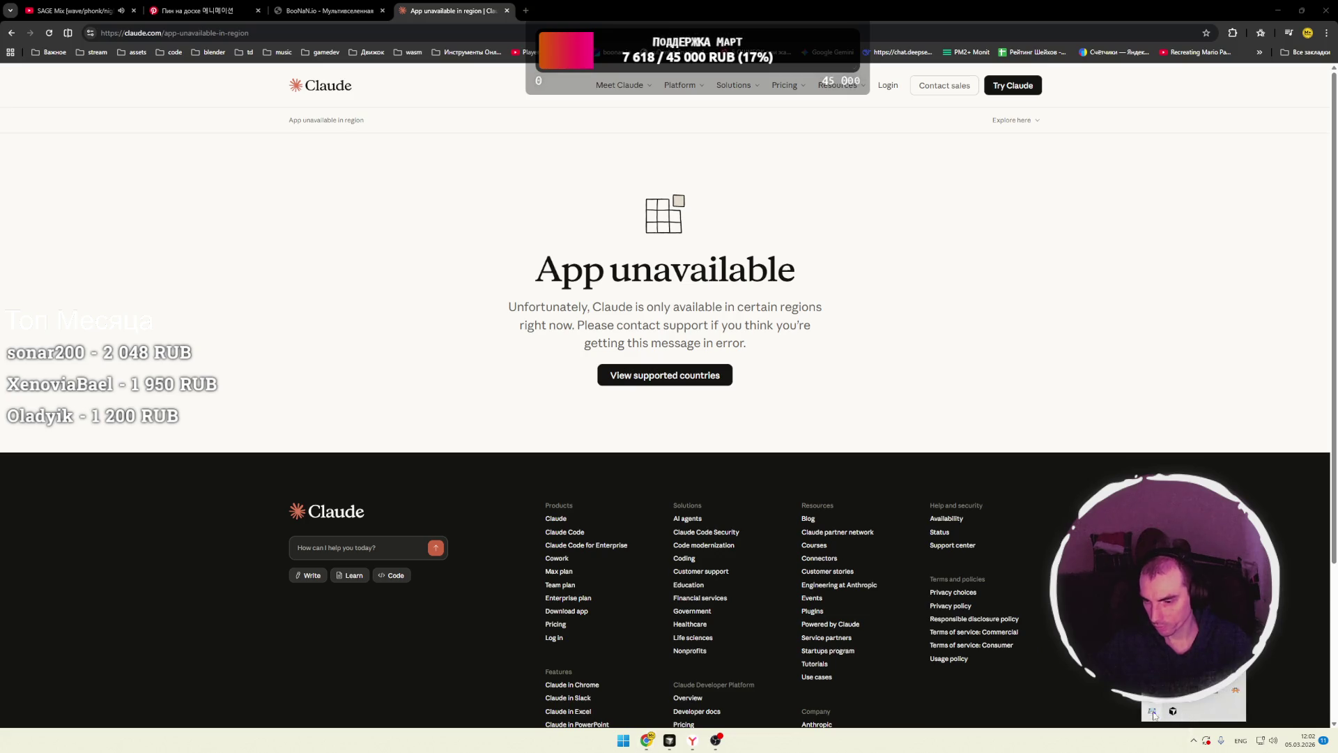
left_click(1154, 713)
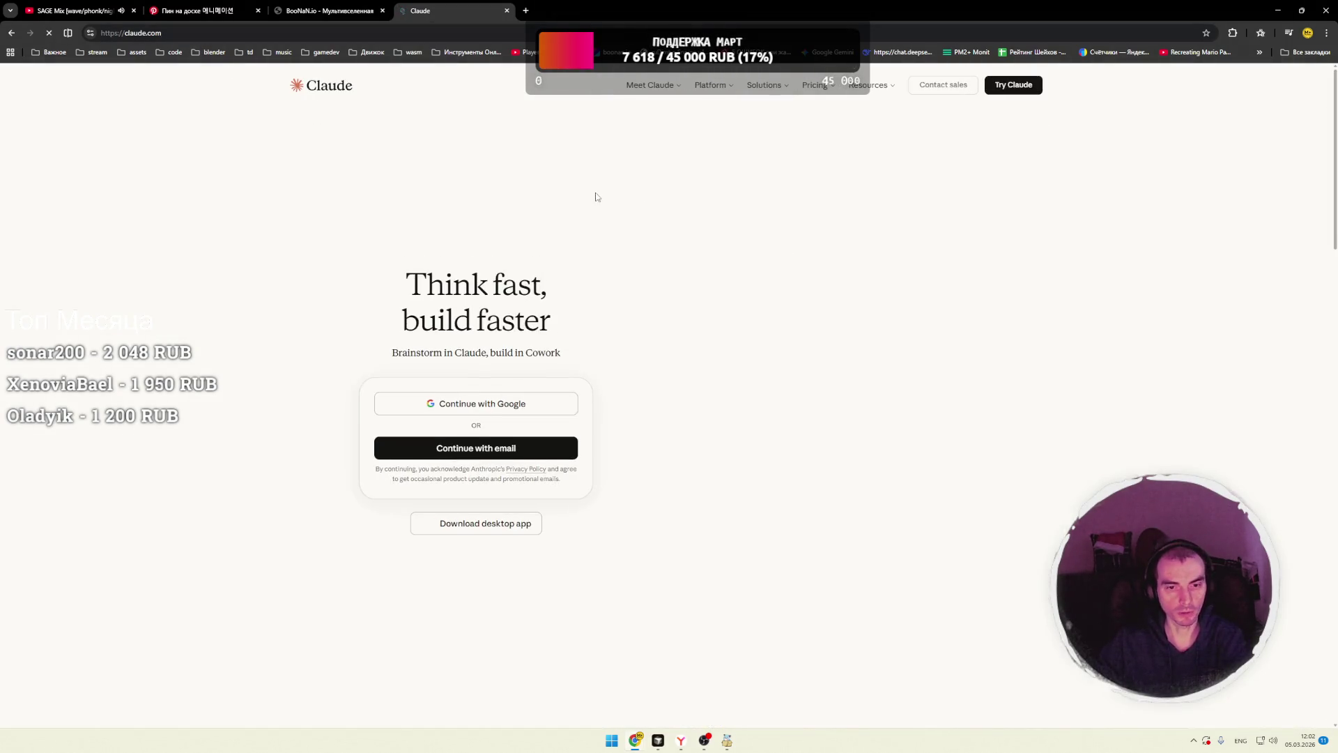
- Try Continue with Google, then close the App unavailable popup
left_click(488, 404)
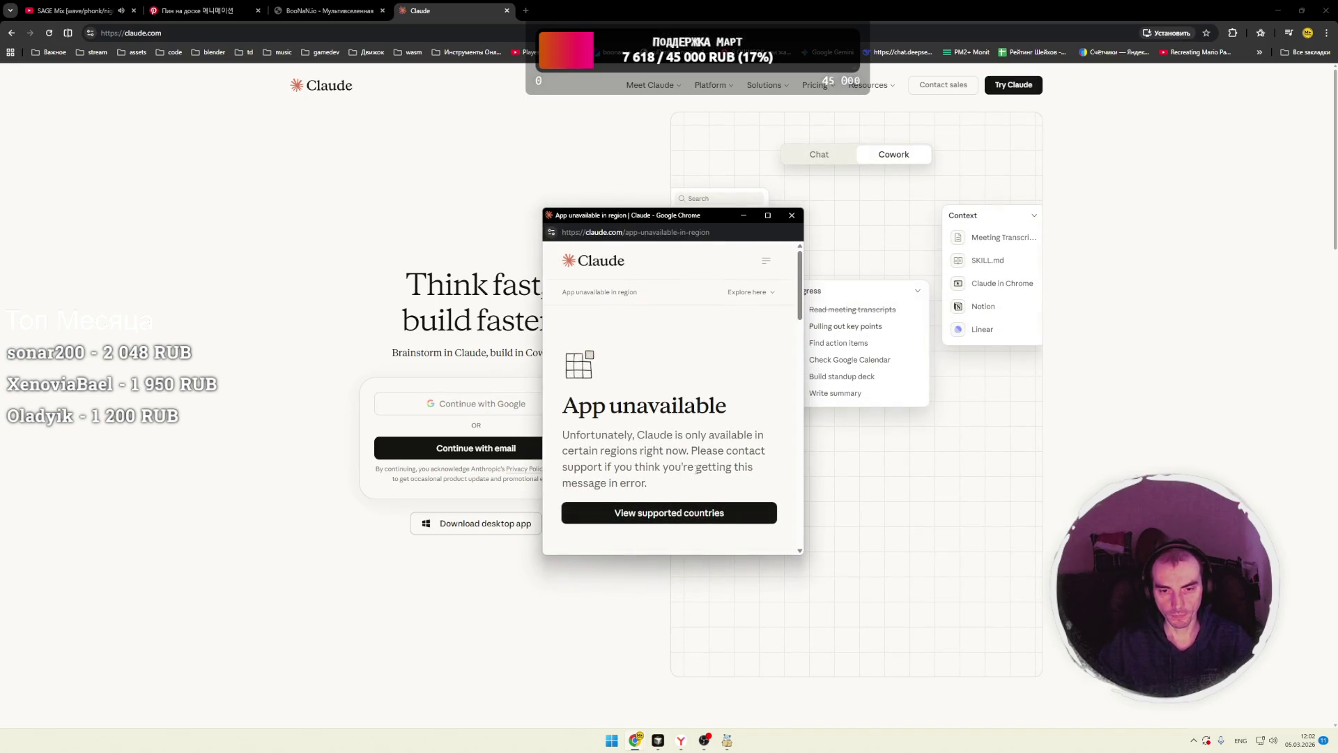
scroll(690, 465, "down", 5)
scroll(690, 466, "up", 5)
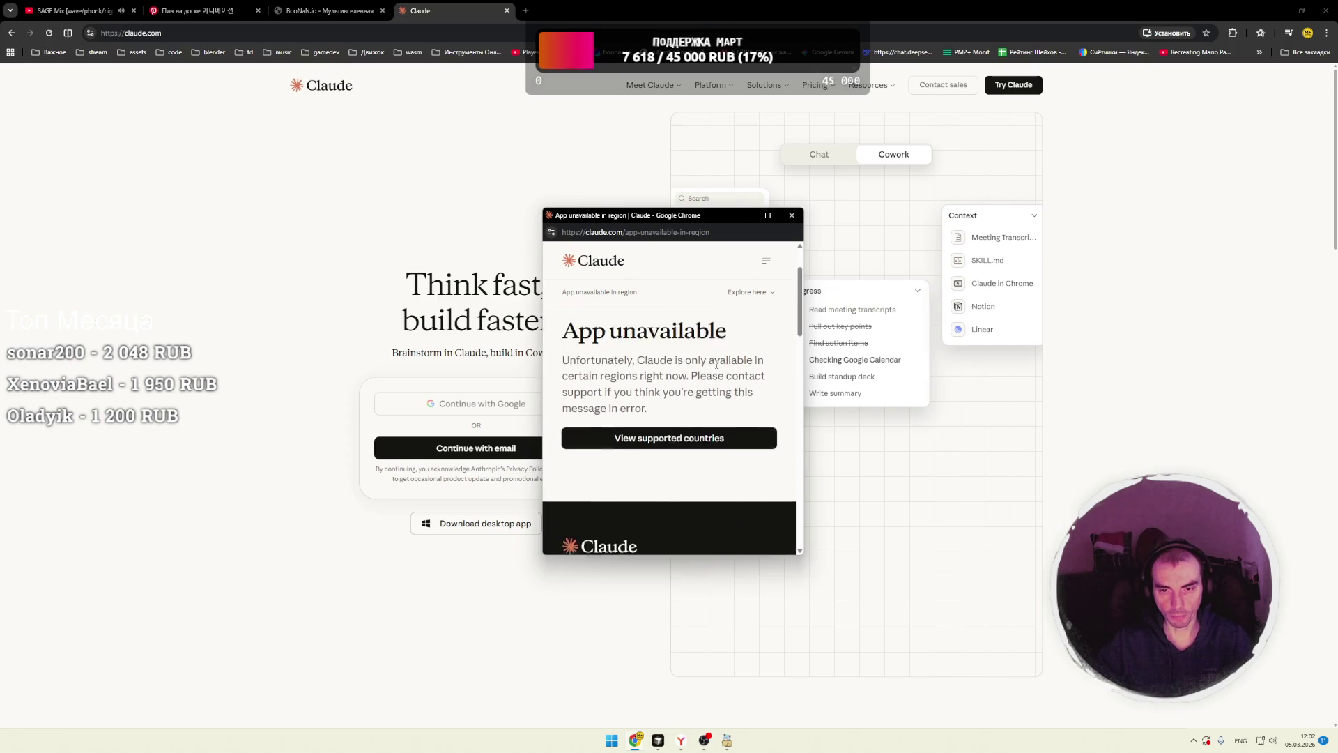
left_click(792, 215)
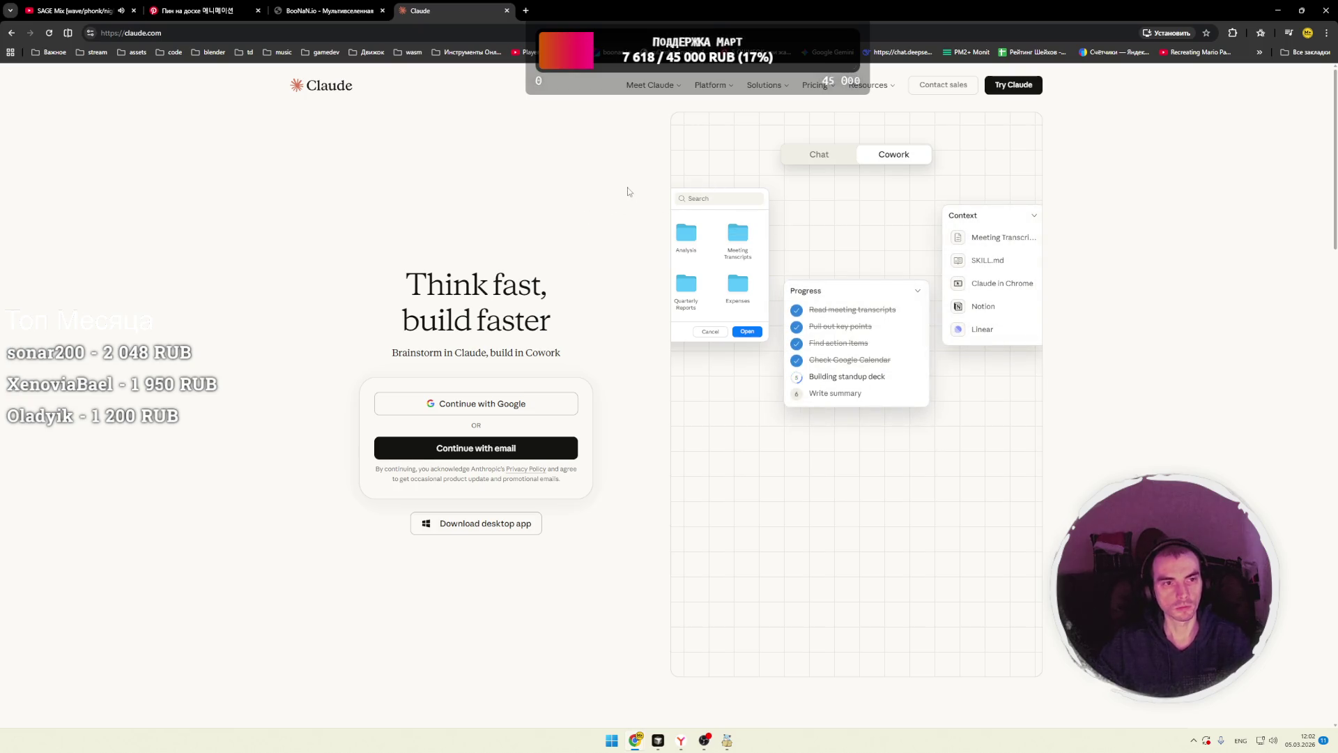
- Load claude.io in the address bar
left_click(159, 34)
type("claude.io")
key("Return")
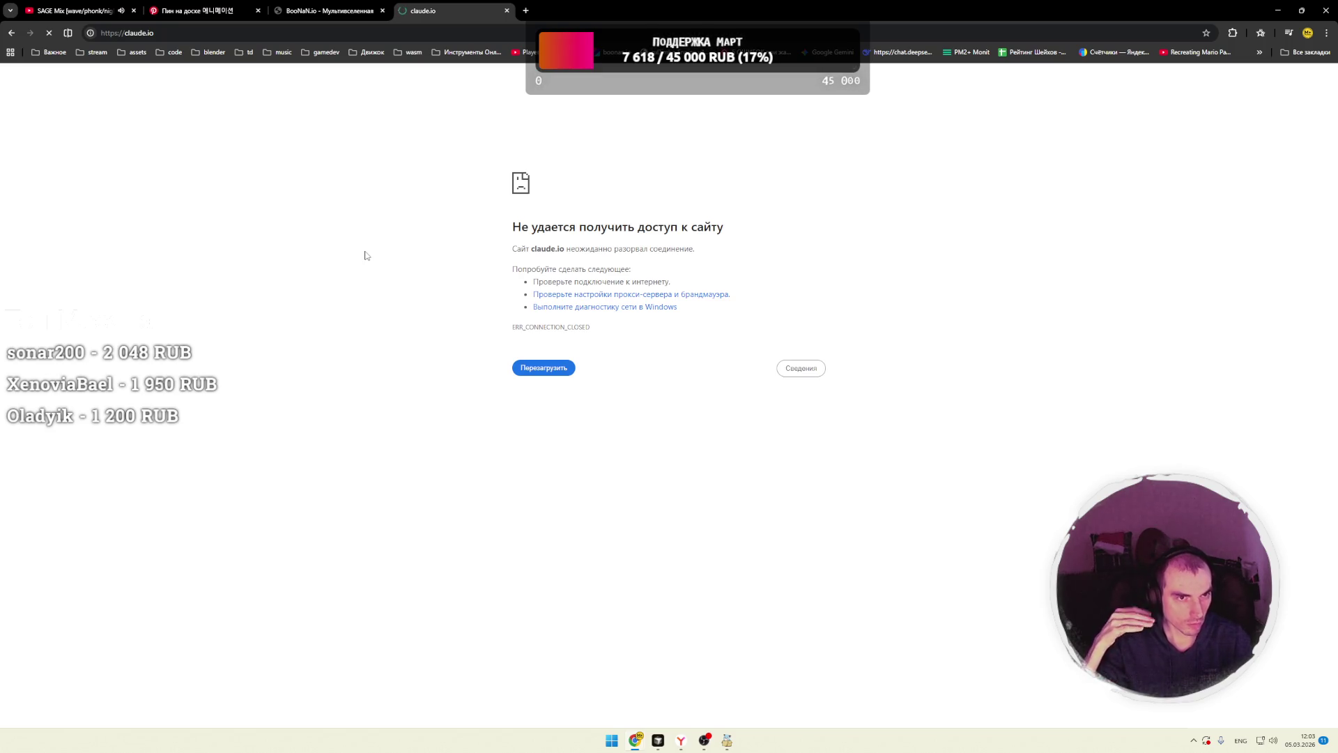
- Change the address to claude.ai, retyping the .ai ending after the redirect
left_click(176, 34)
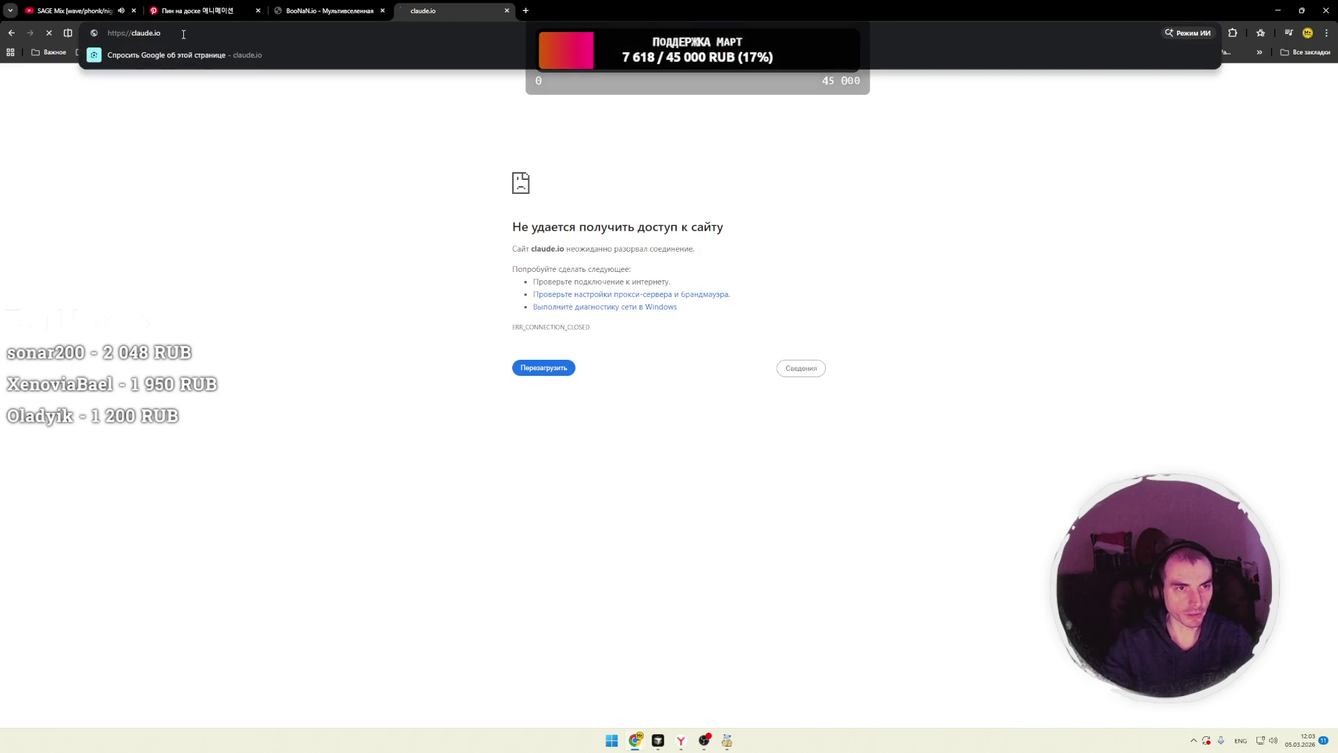
key("BackSpace")
key("BackSpace")
type("ai")
key("Return")
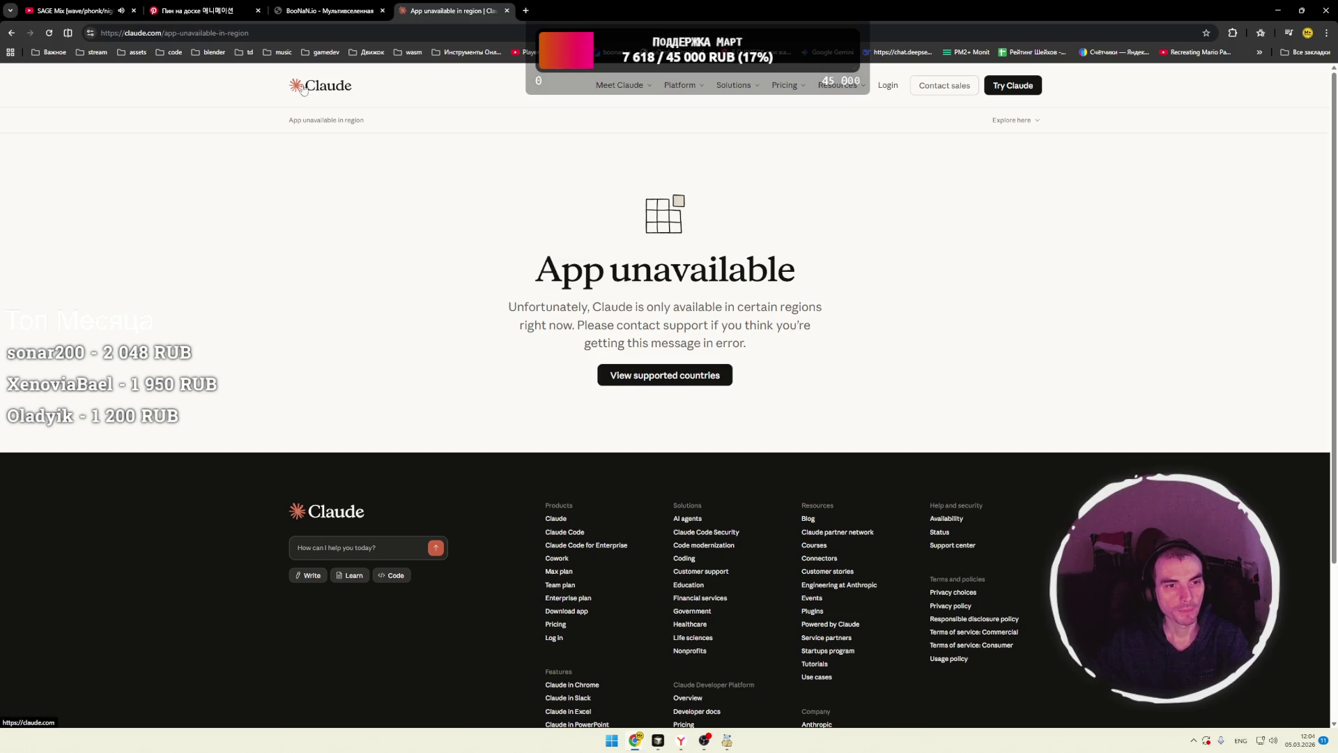
left_click_drag(148, 33, 299, 49)
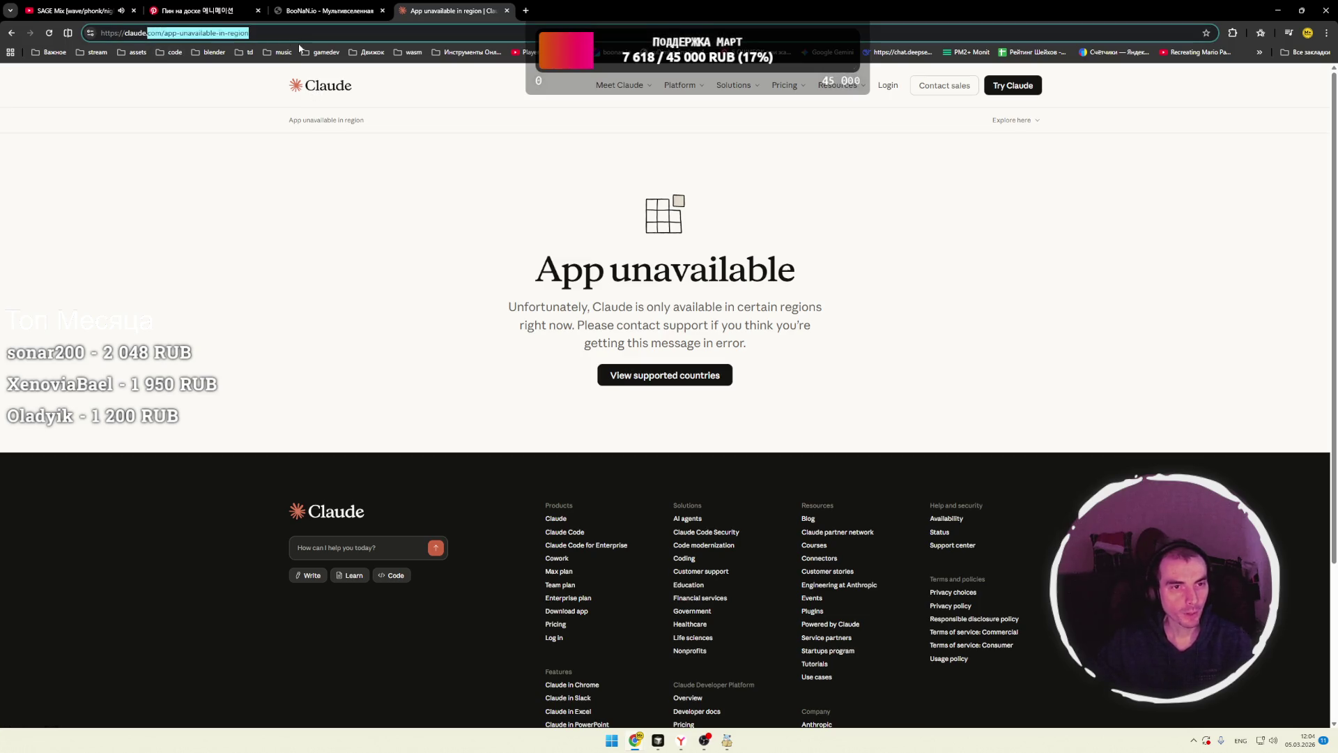
type(".ai")
key("Return")
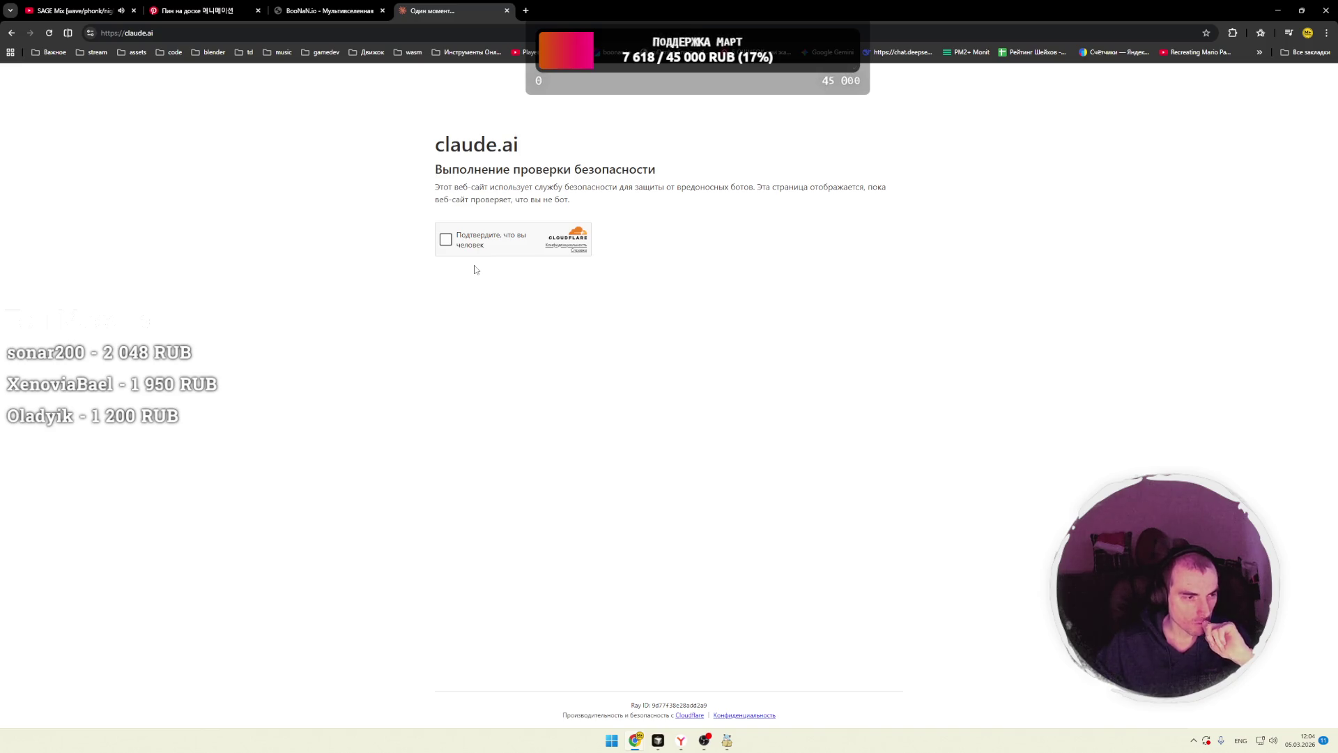
- Pass the Cloudflare check, start Google sign-in with the account, and accept all cookies
left_click(446, 239)
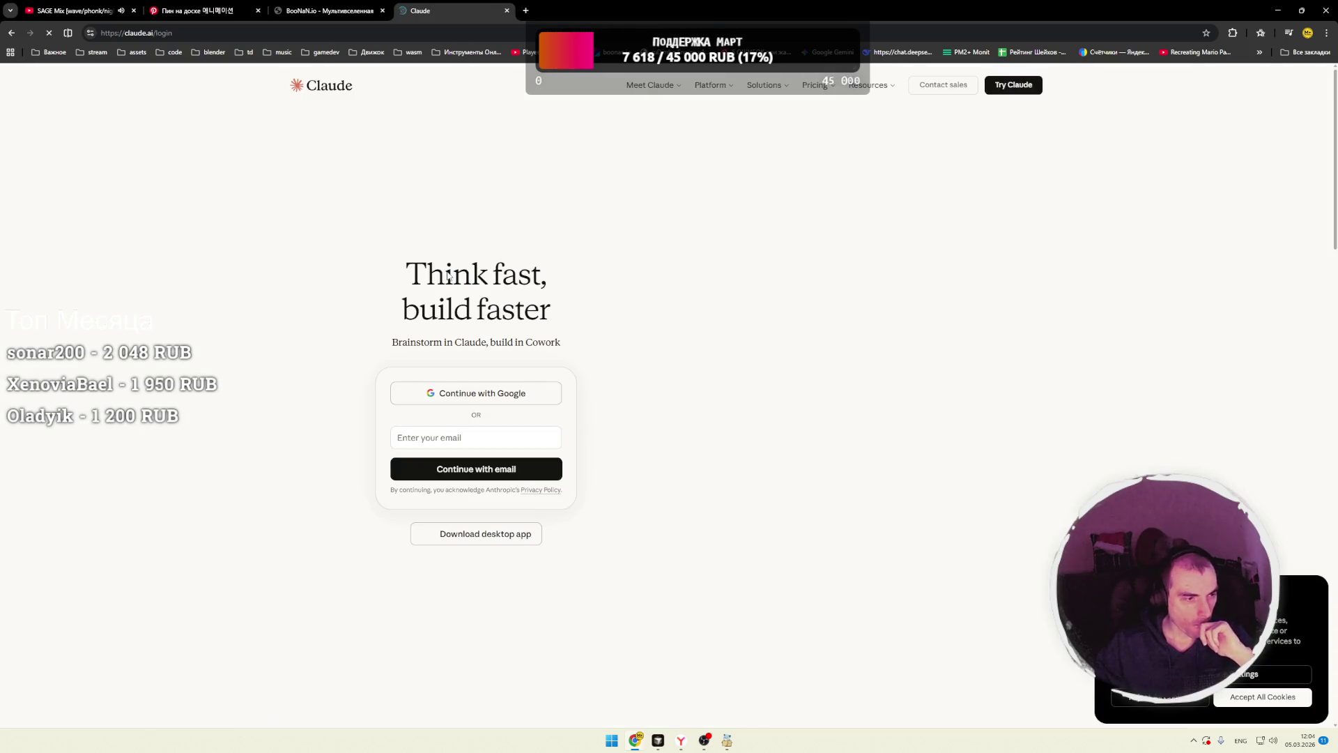
left_click(482, 394)
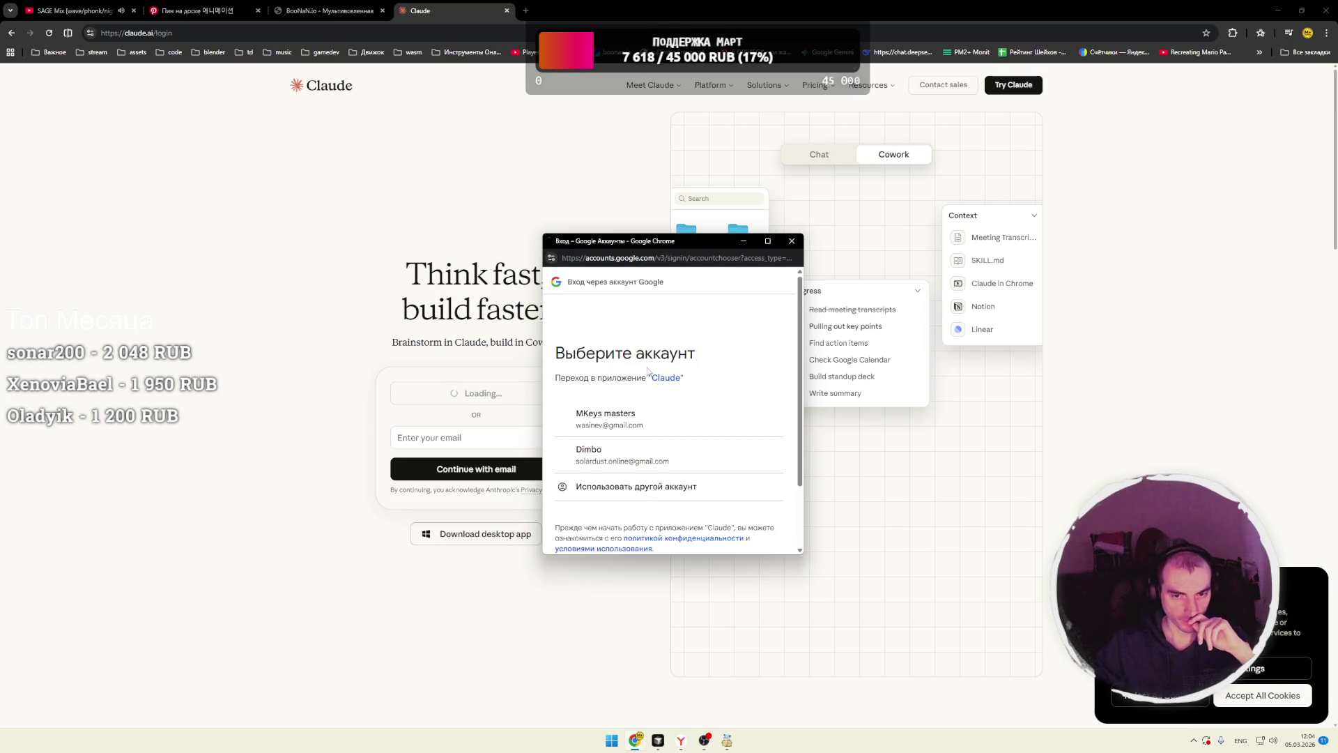
left_click(617, 421)
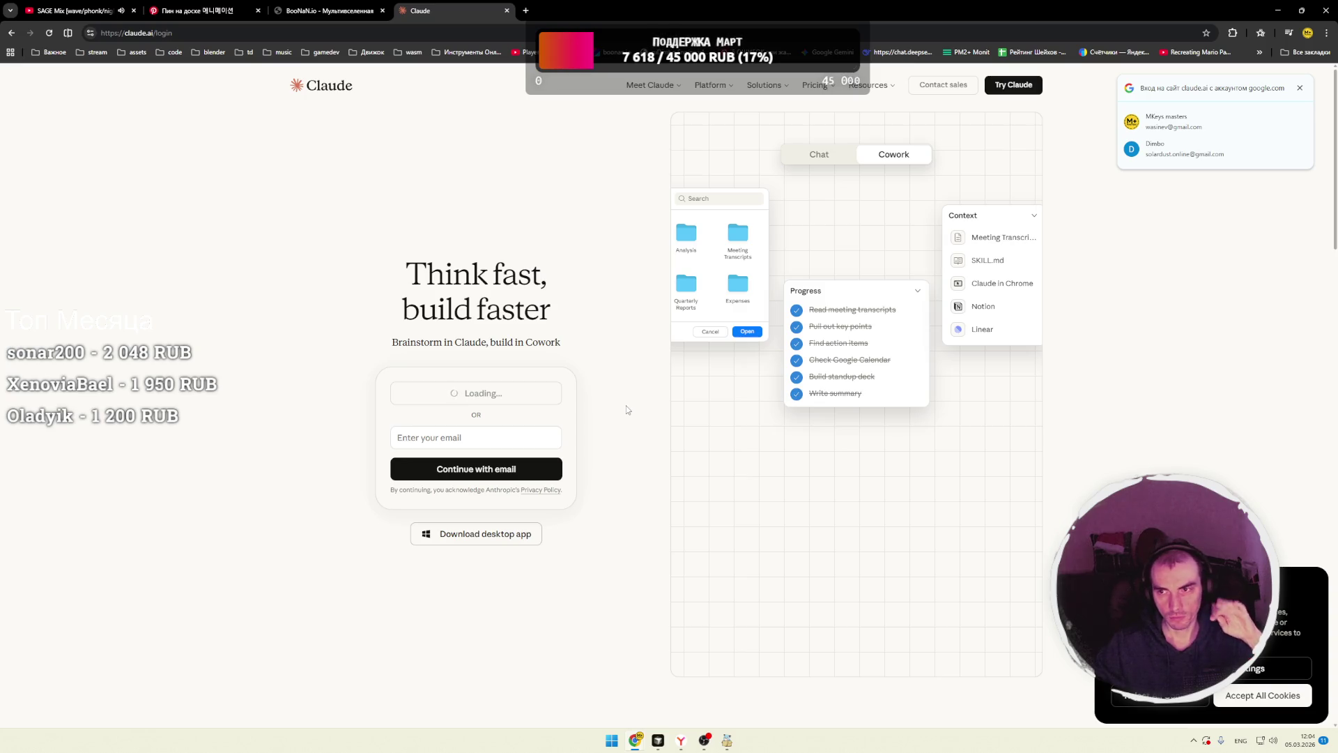
left_click(1262, 695)
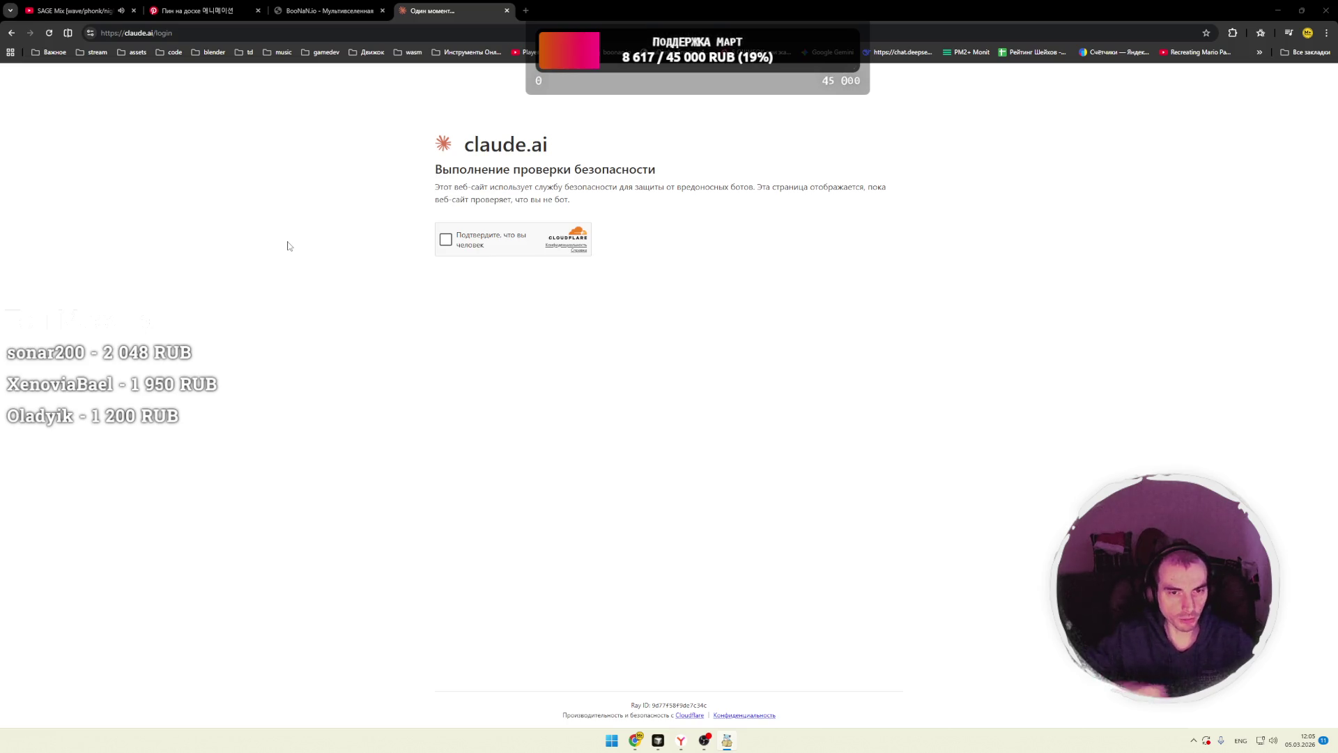
left_click(449, 242)
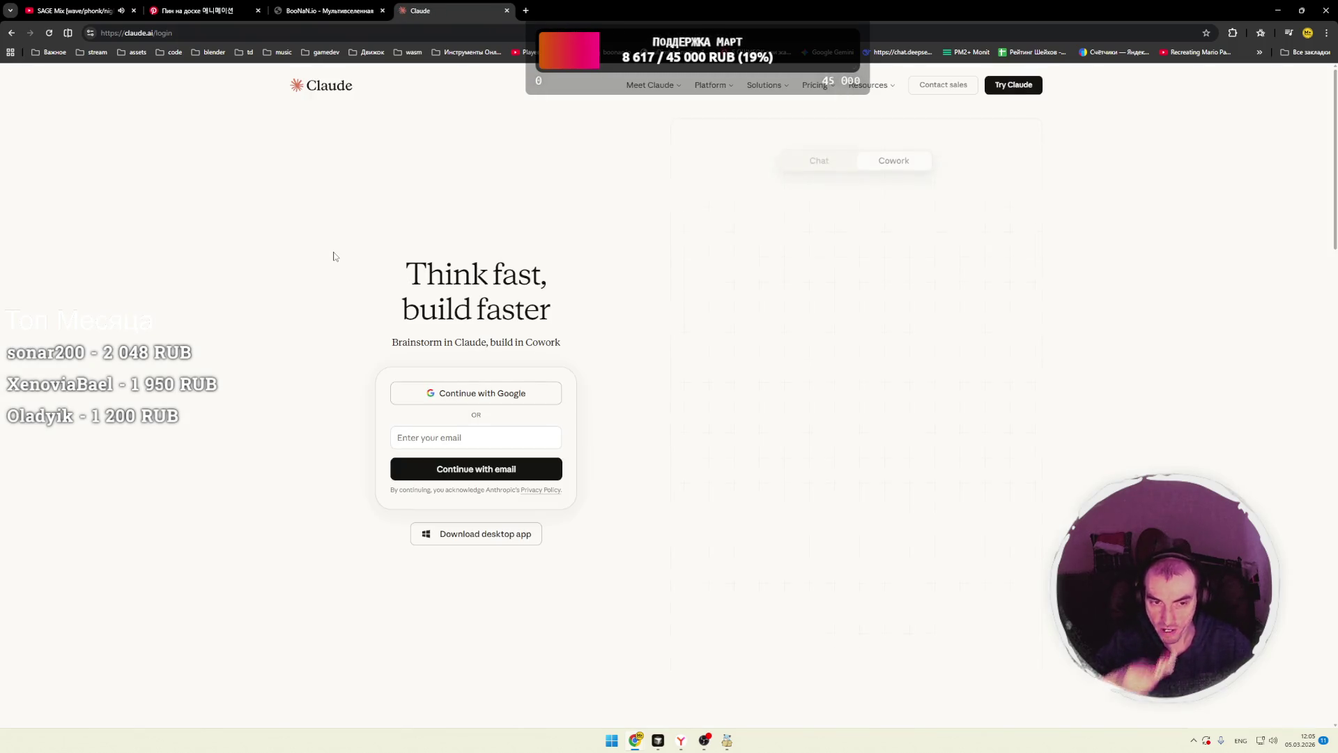
- Retry Google sign-in with the account, then close the sign-in window
left_click(450, 395)
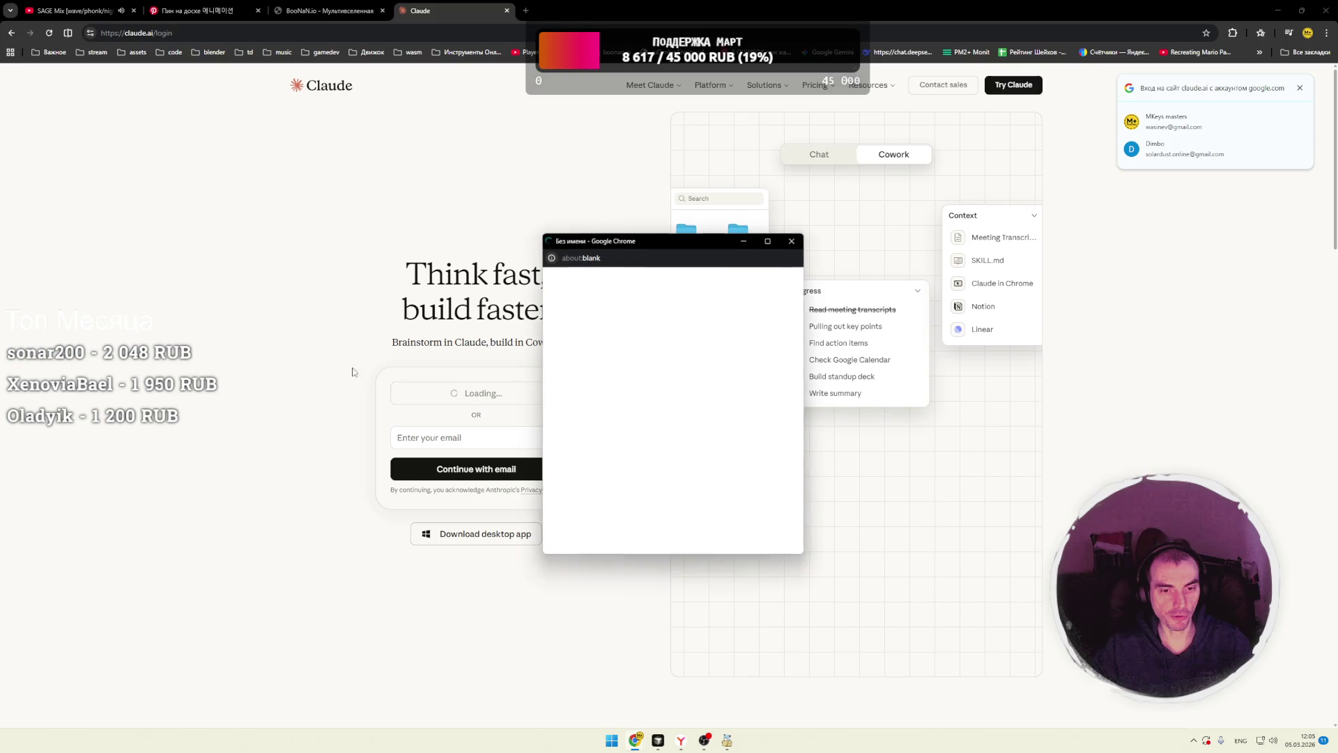
left_click(603, 421)
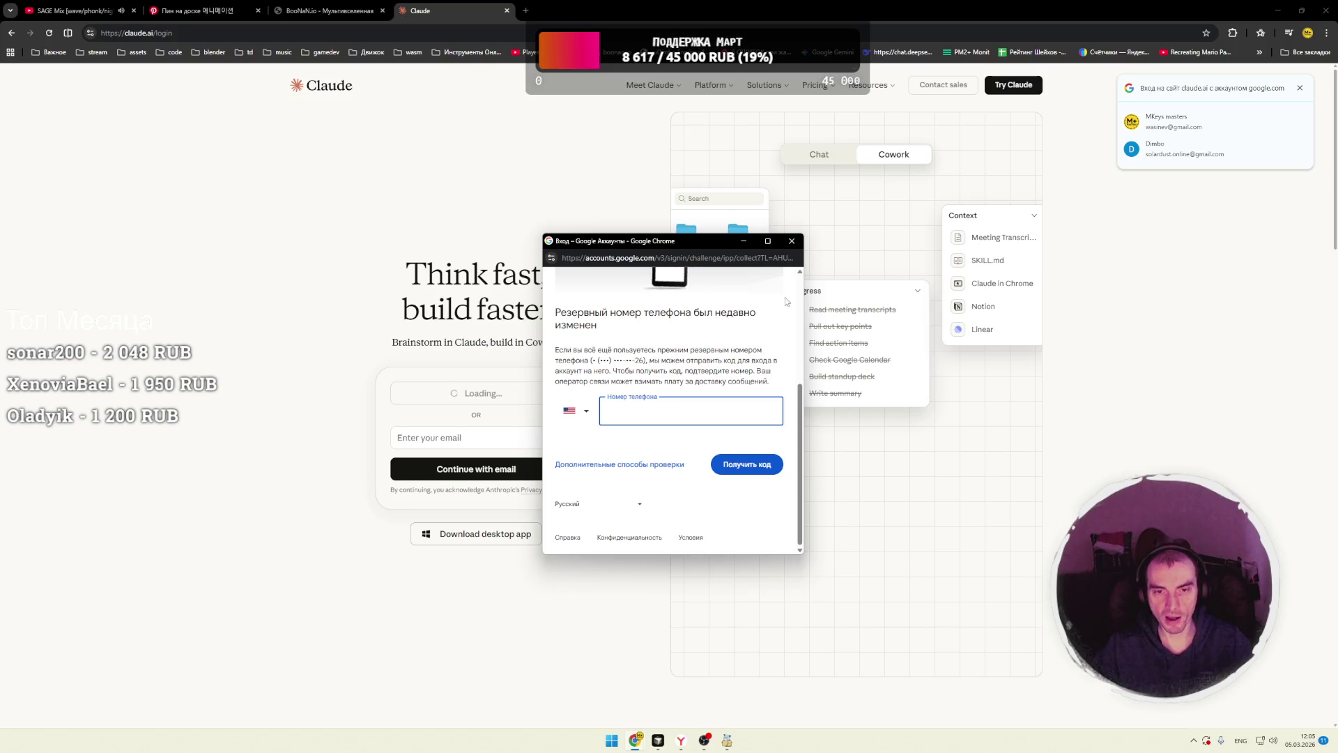
left_click(795, 244)
- Try Google sign-in once more, abandon the phone verification window, and close the Claude tab
left_click(507, 396)
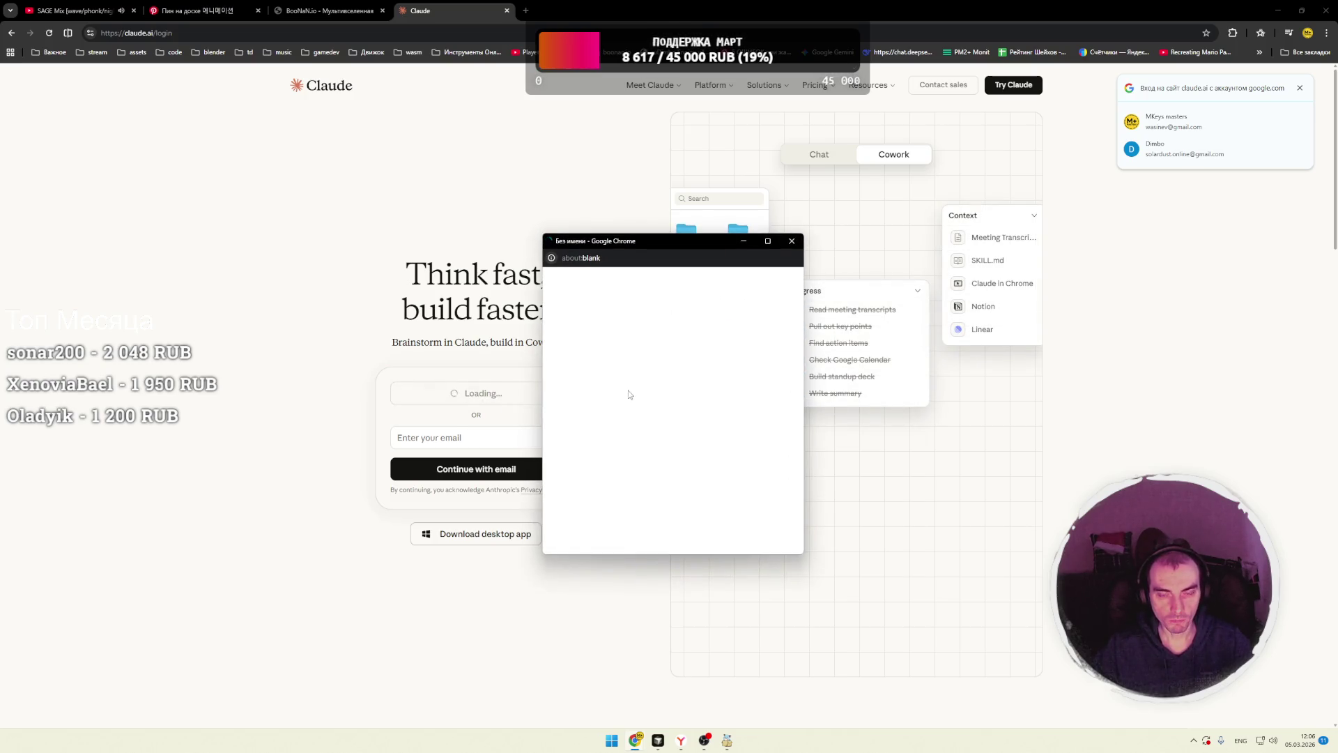
left_click(637, 414)
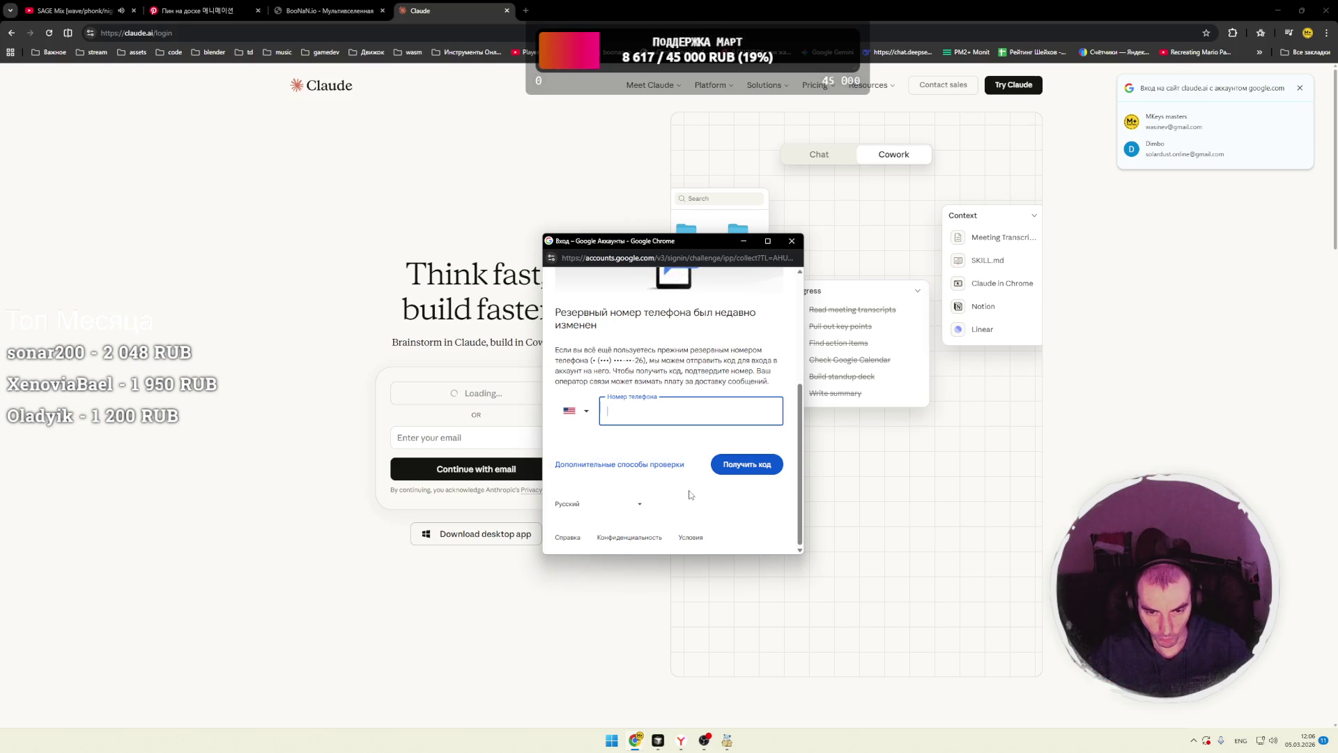
scroll(649, 439, "up", 3)
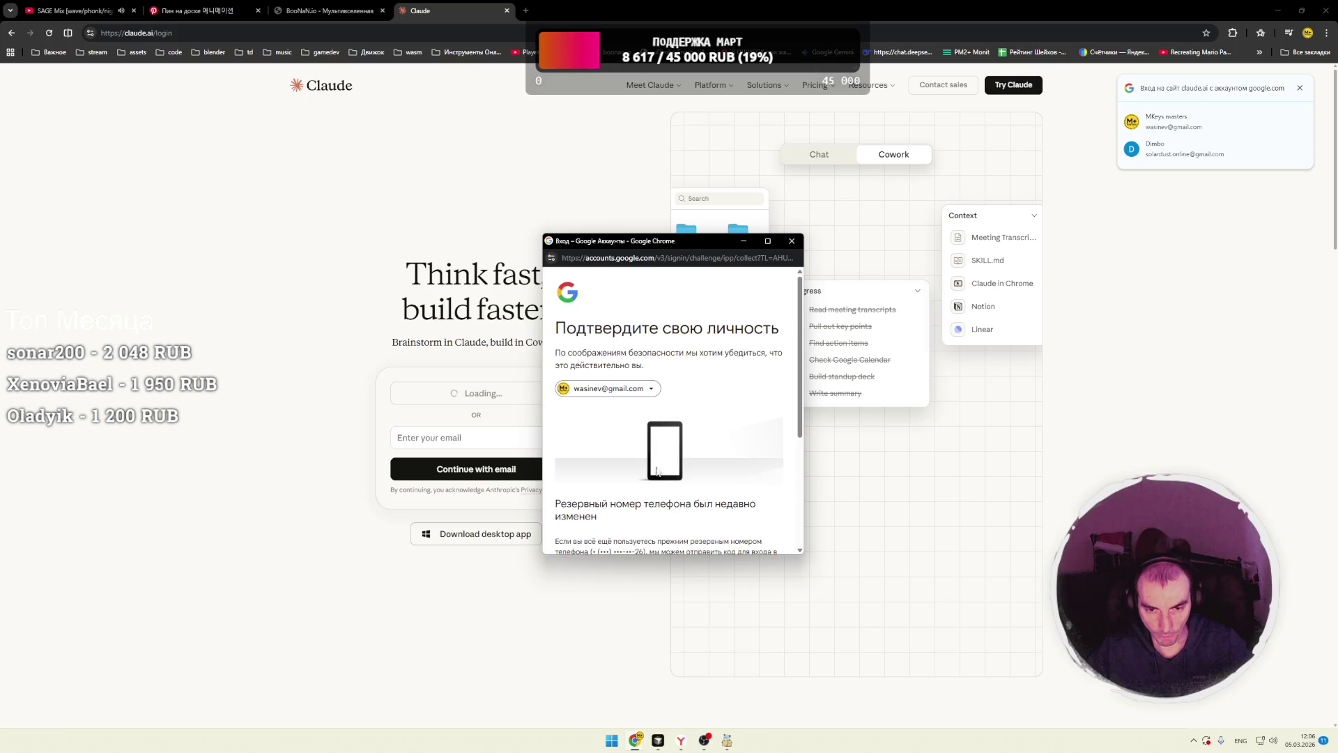
left_click(792, 241)
left_click(508, 11)
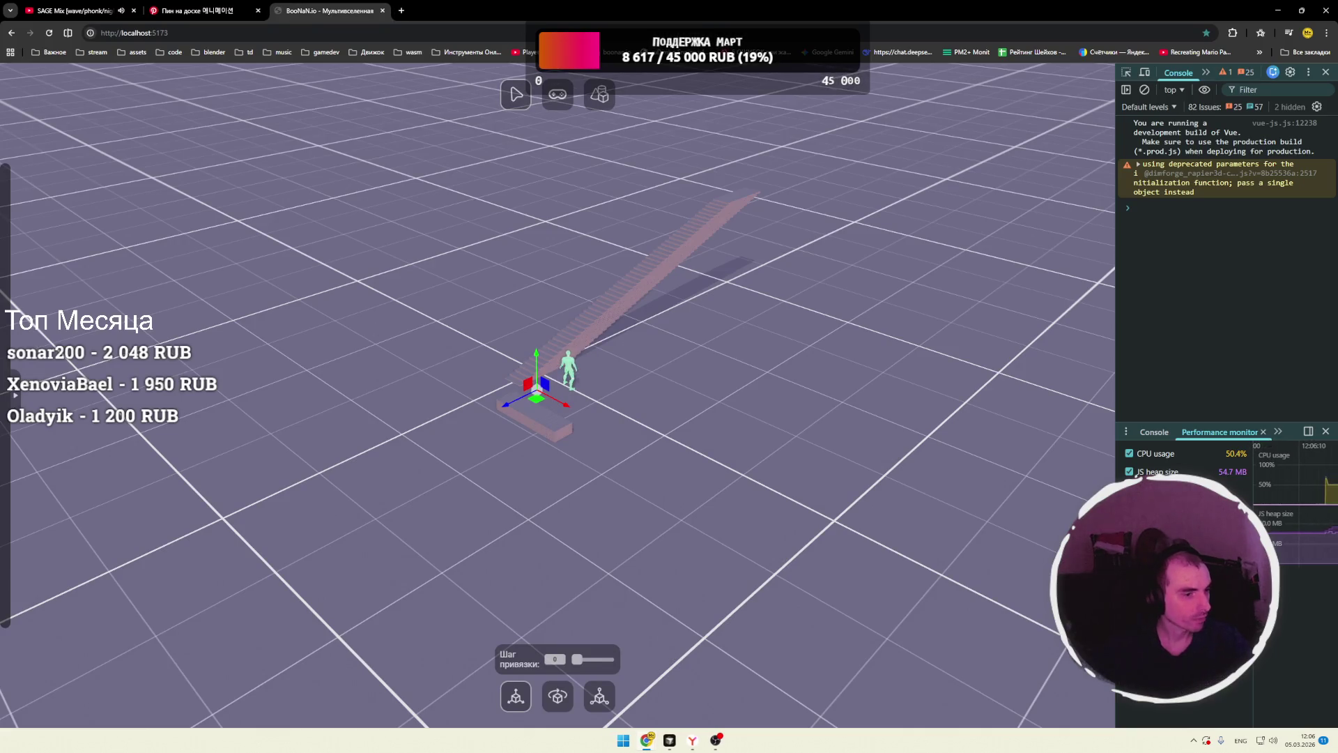
- Pan and orbit around the staircase scene, then open a new blank tab
left_click_drag(679, 362, 671, 375)
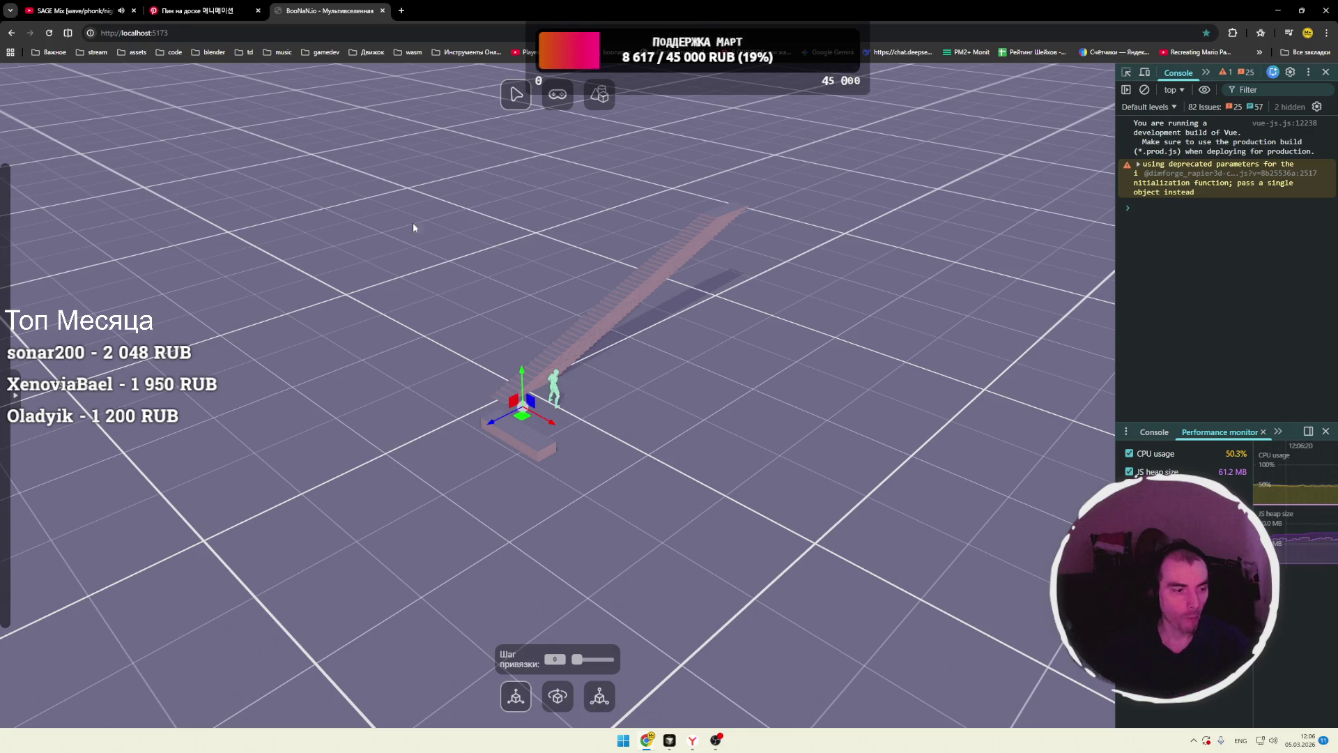
mouse_move(509, 291)
left_mouse_down()
mouse_move(495, 279)
mouse_move(512, 286)
left_mouse_up()
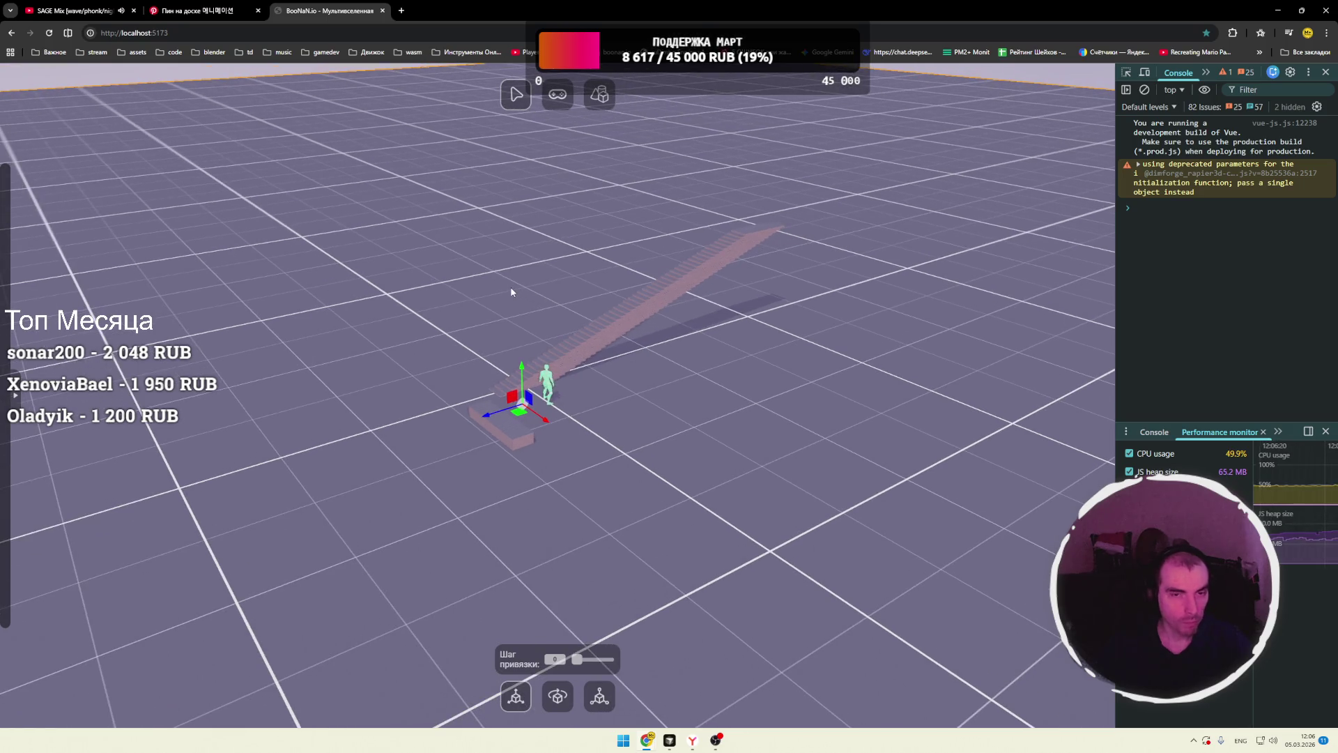
left_click(401, 11)
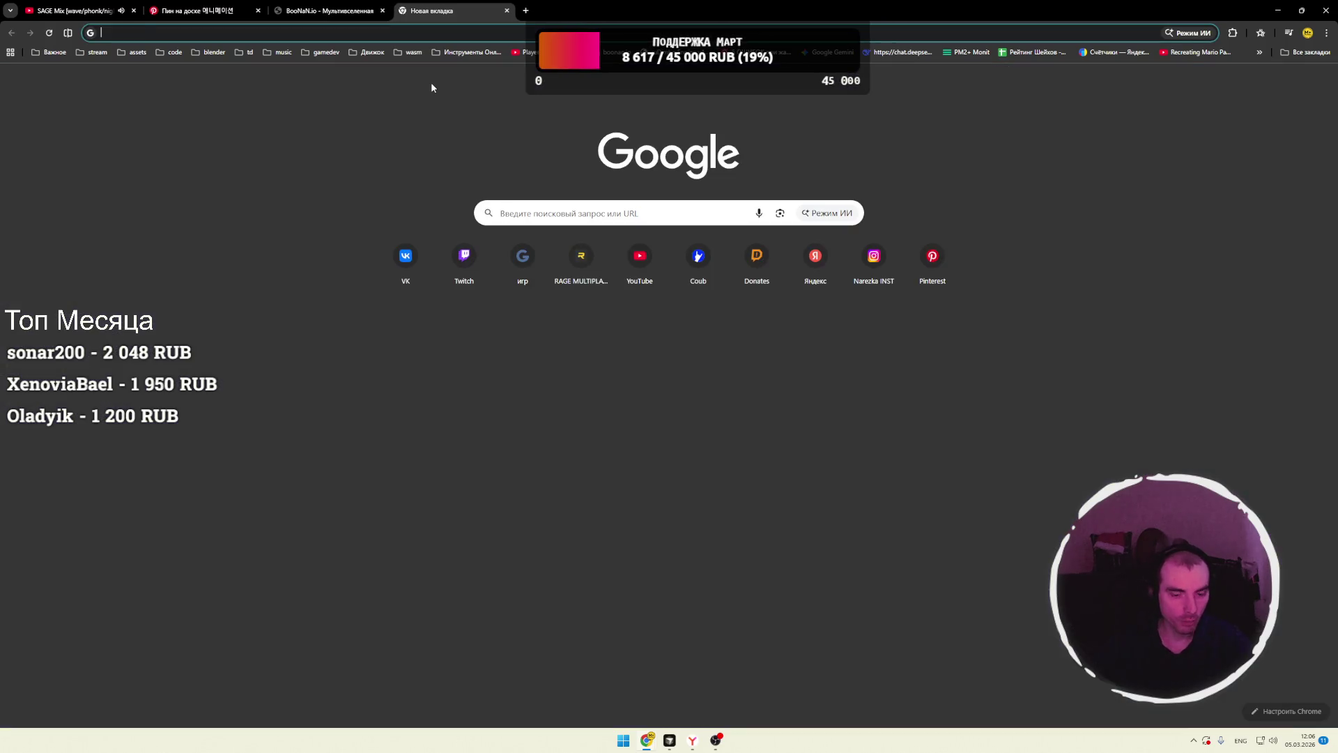
- Load cloude.ai, then change the address ending to cloude.com
type("cloude.au")
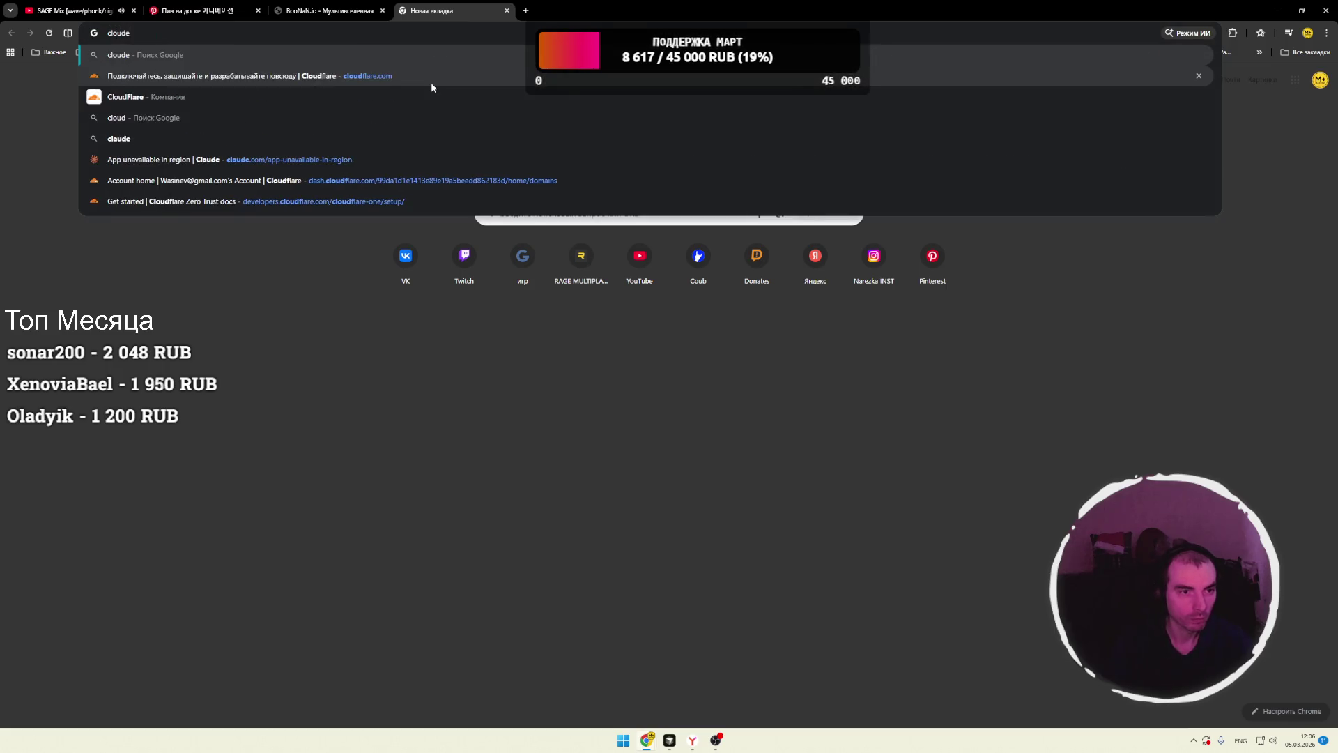
key("BackSpace")
type("i")
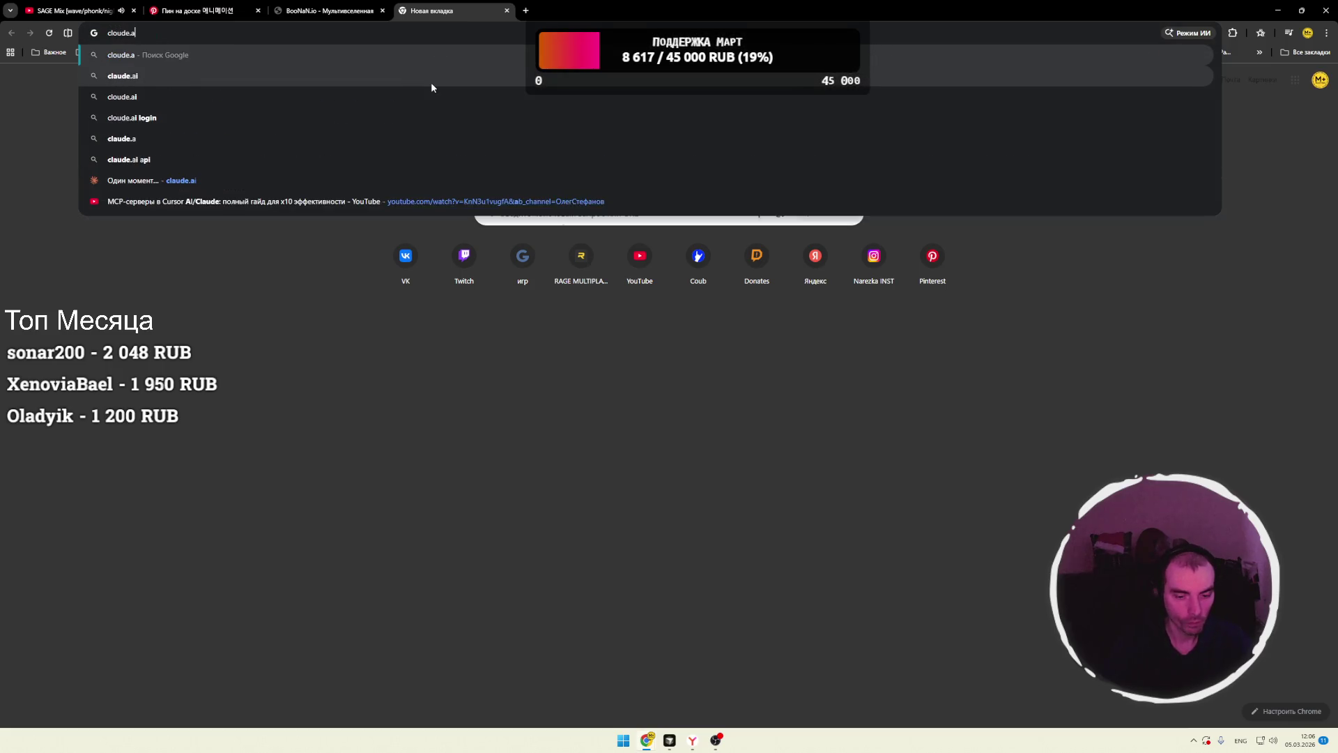
key("Return")
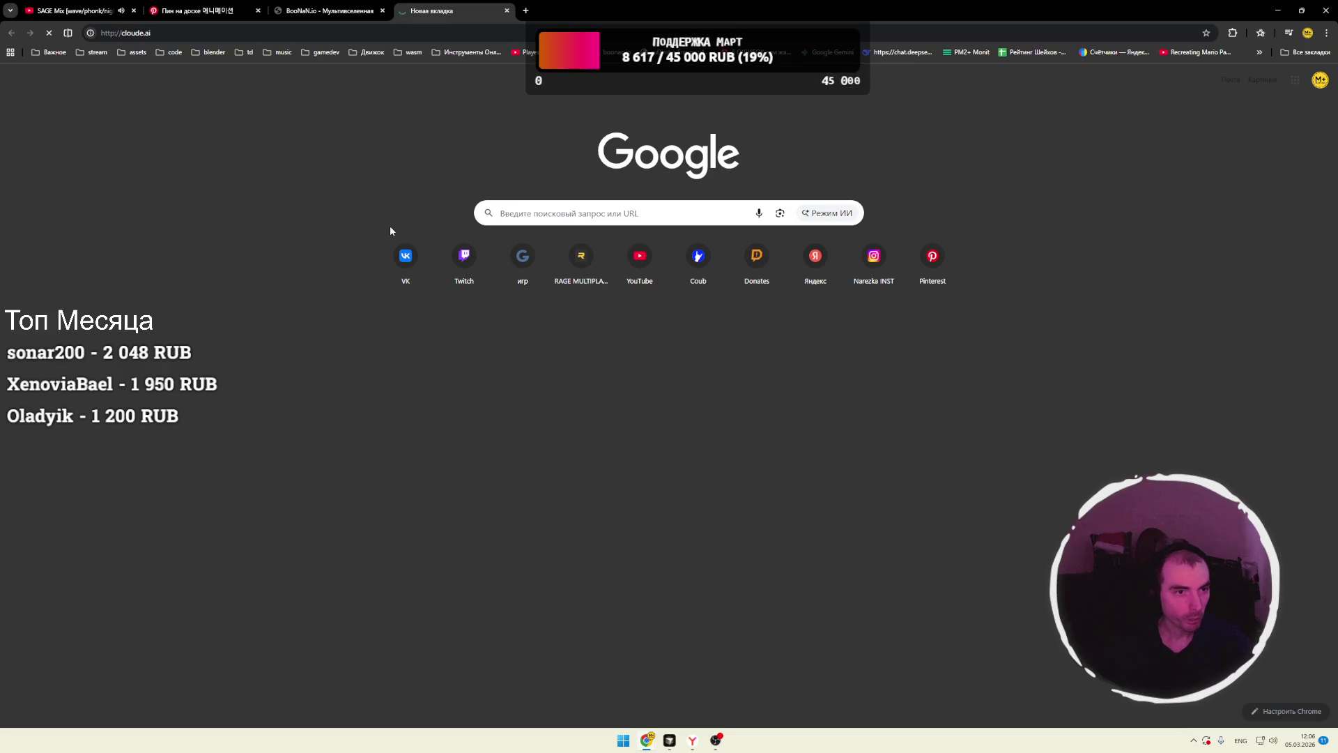
left_click(160, 33)
key("BackSpace")
key("BackSpace")
type("com")
key("Return")
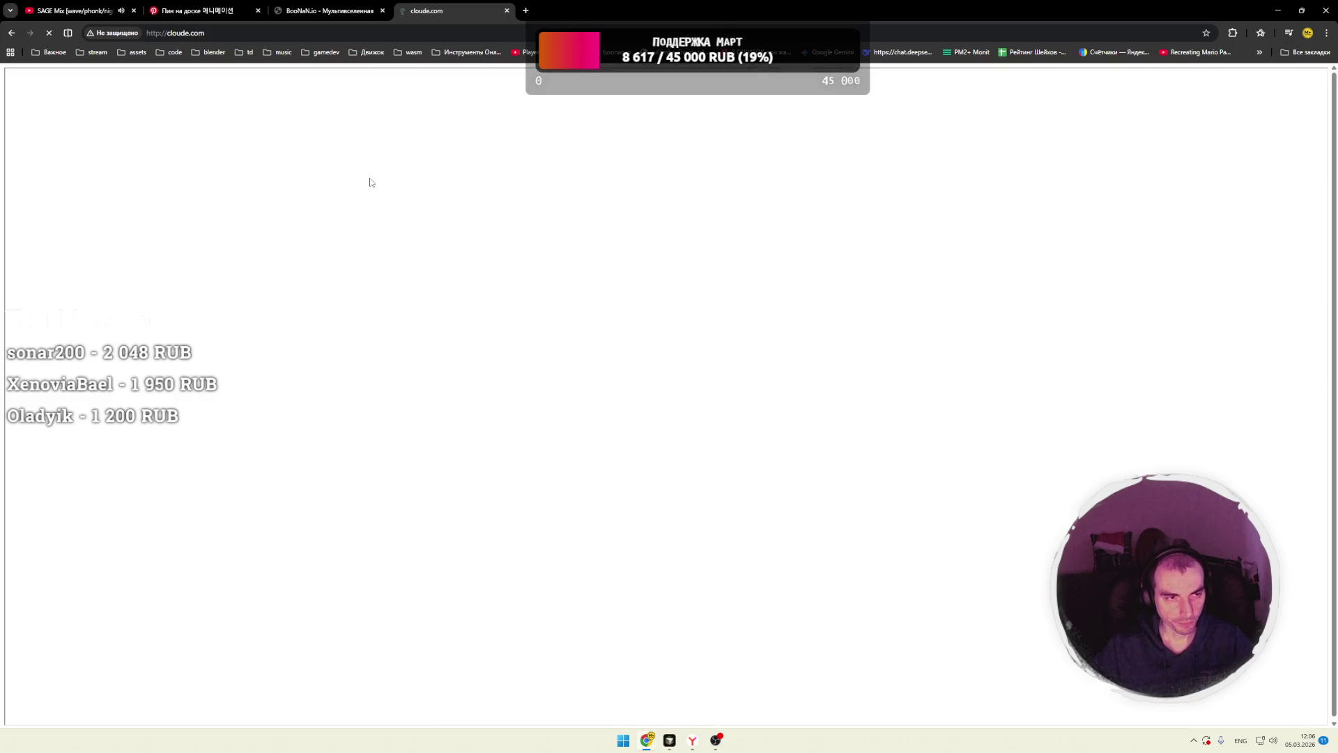
- Open the hidden tray program, then close the cloude.com tab
left_click(1194, 740)
left_click(1152, 712)
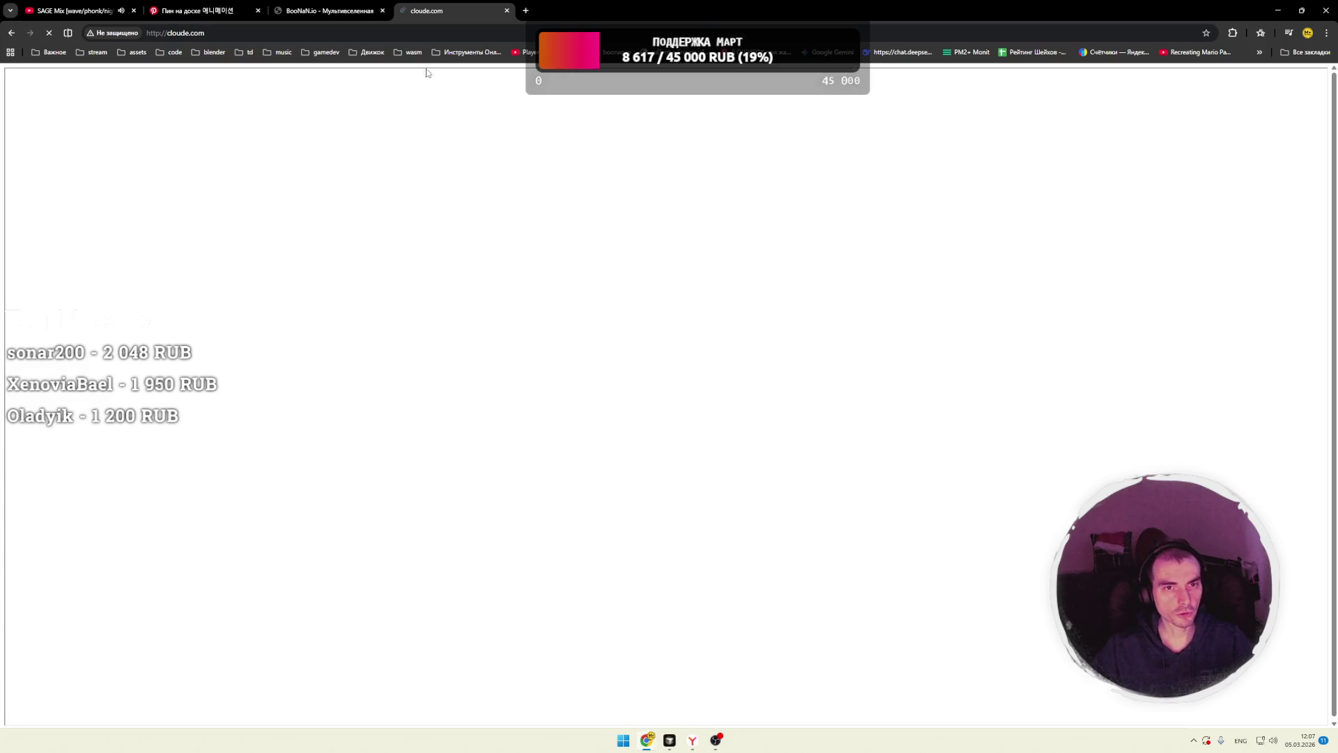
left_click(507, 11)
- Pan, tilt and orbit the camera around the long staircase and character
left_click_drag(583, 245, 634, 328)
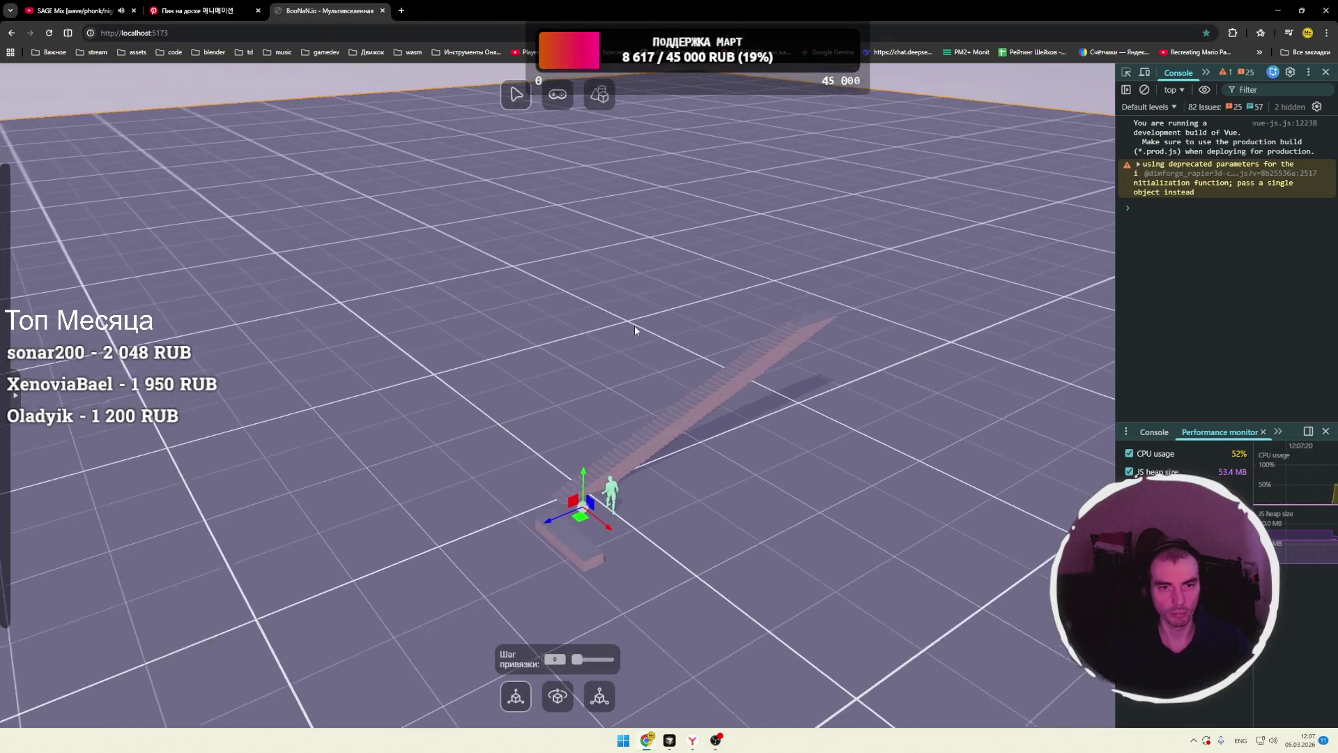
left_click(527, 274)
left_click_drag(527, 274, 508, 242)
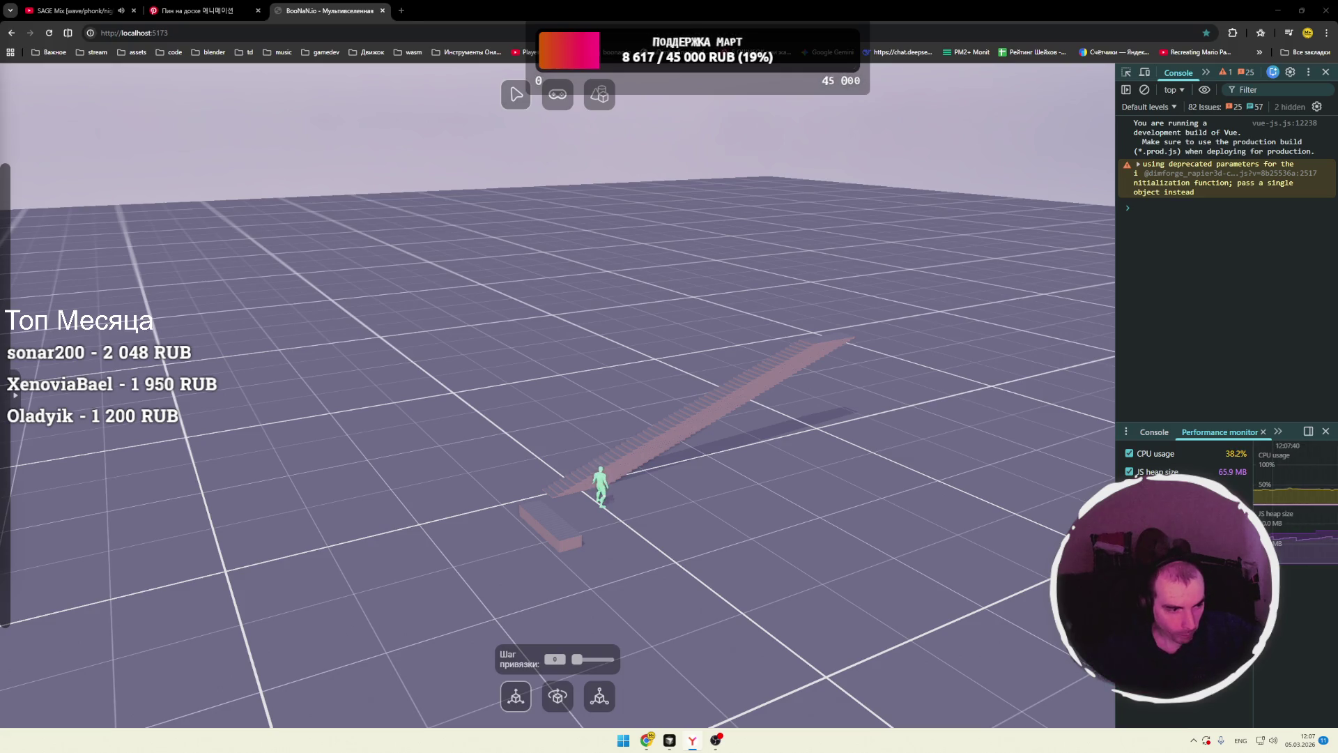
left_click_drag(672, 403, 699, 401)
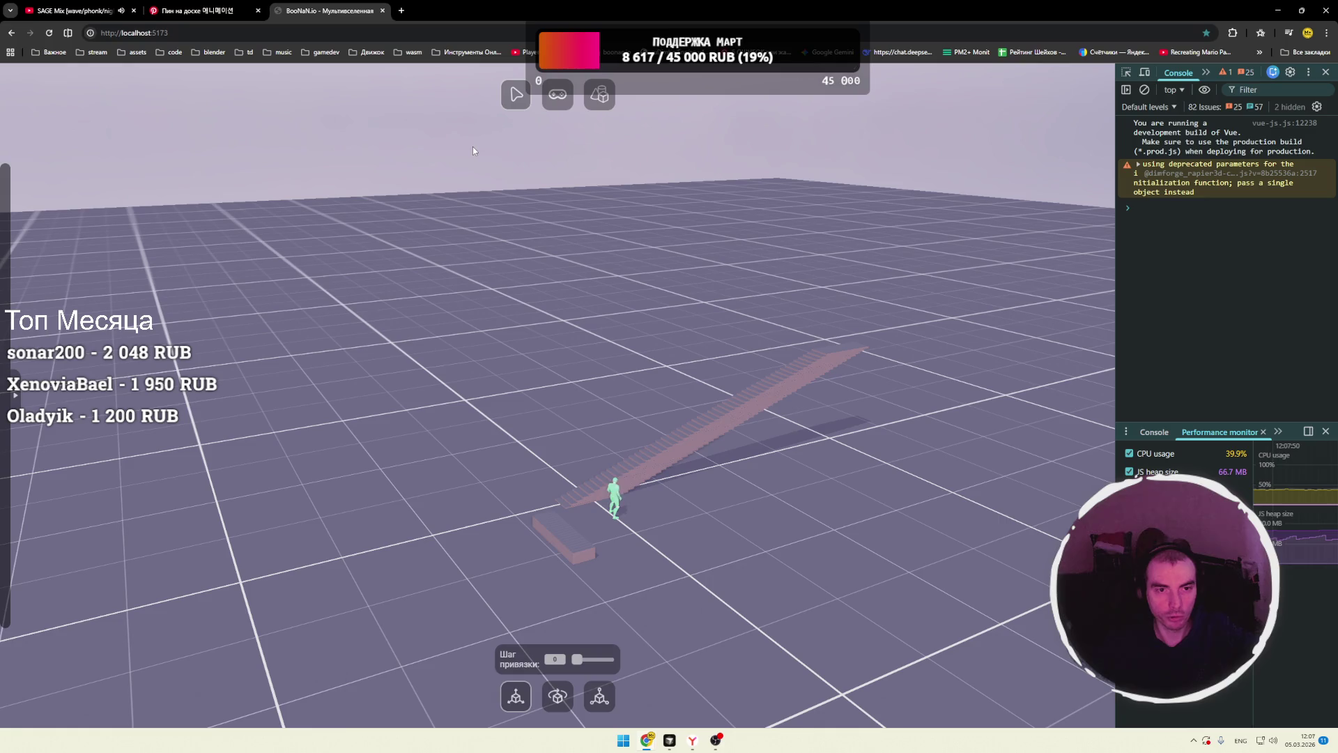
left_click_drag(541, 219, 608, 349)
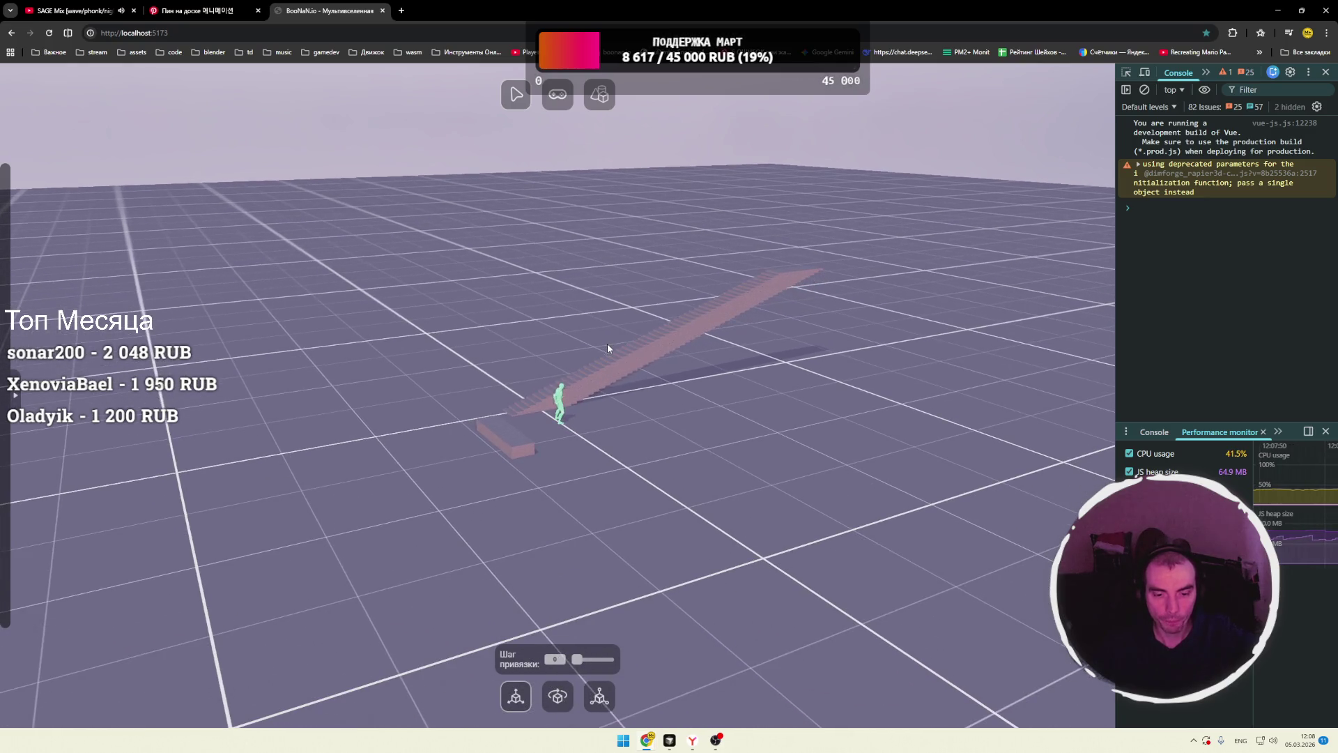
- Open the Door model for editing, then bring Cursor to the front
left_click(599, 94)
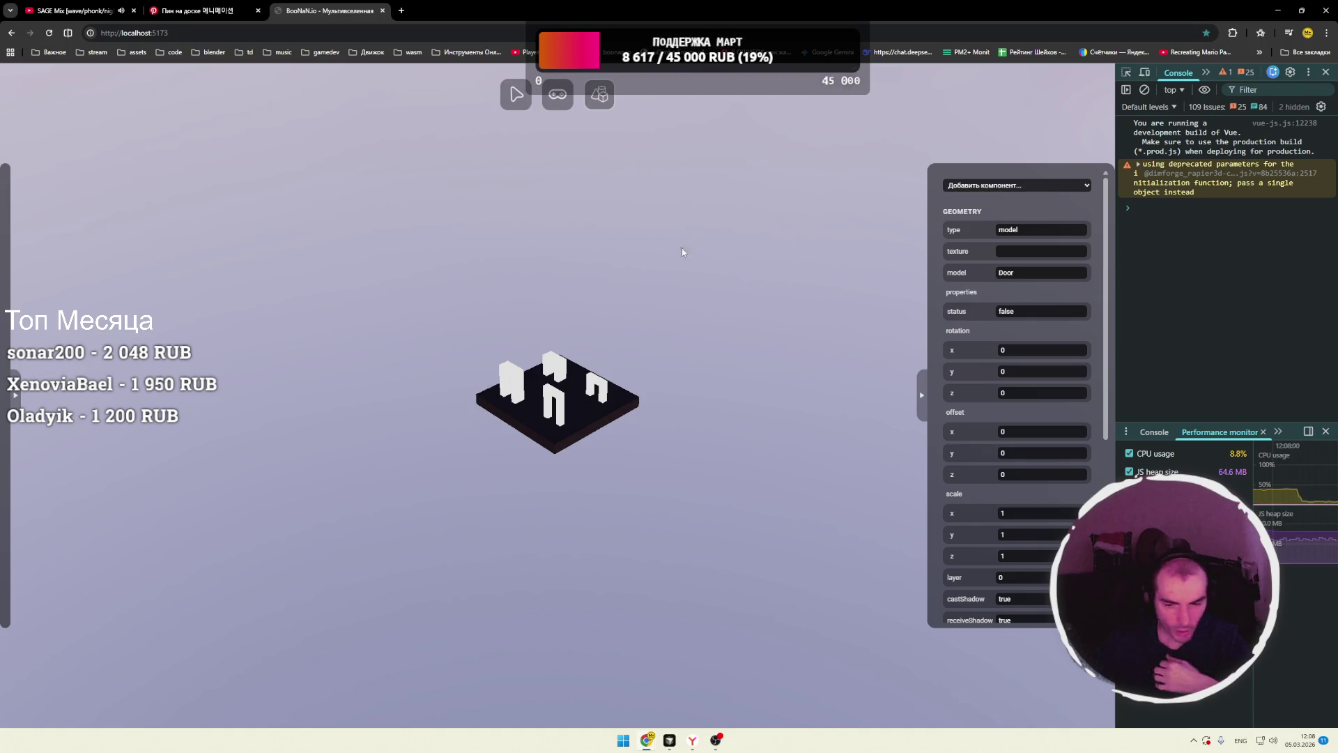
left_click(1194, 741)
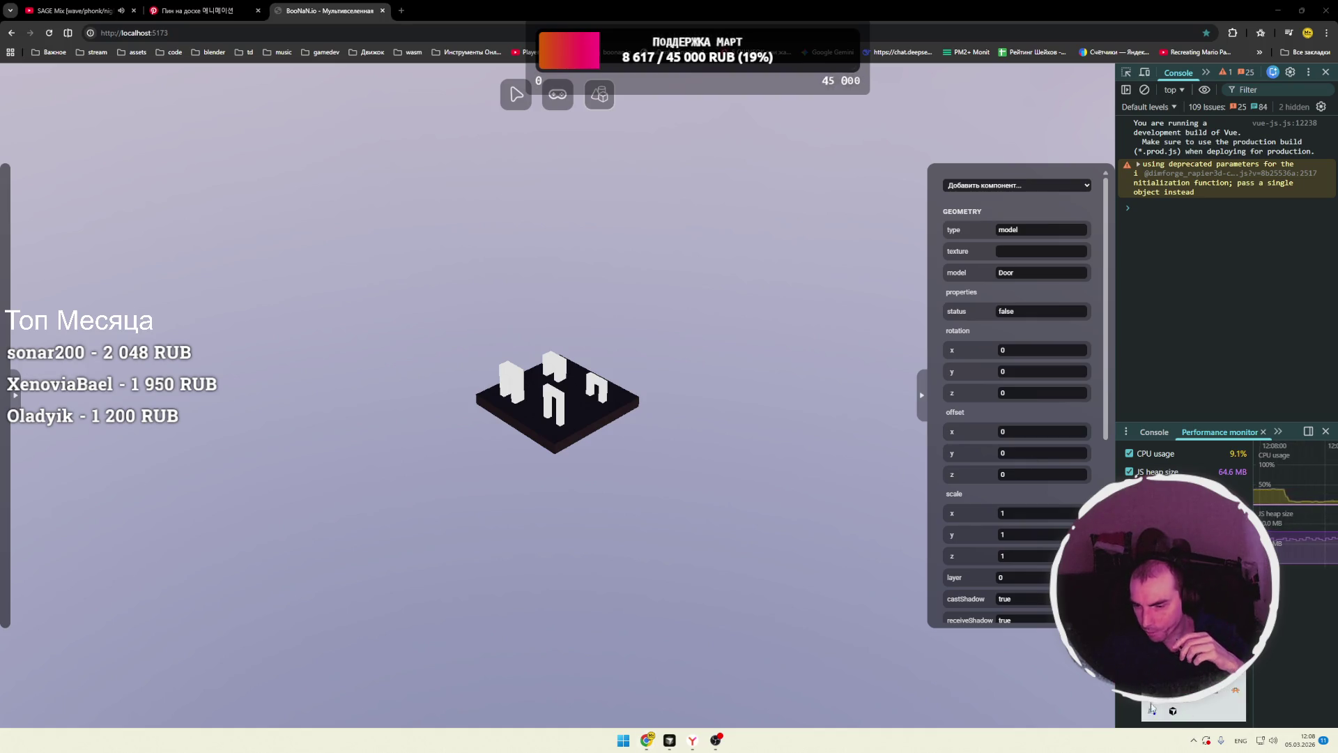
left_click(669, 741)
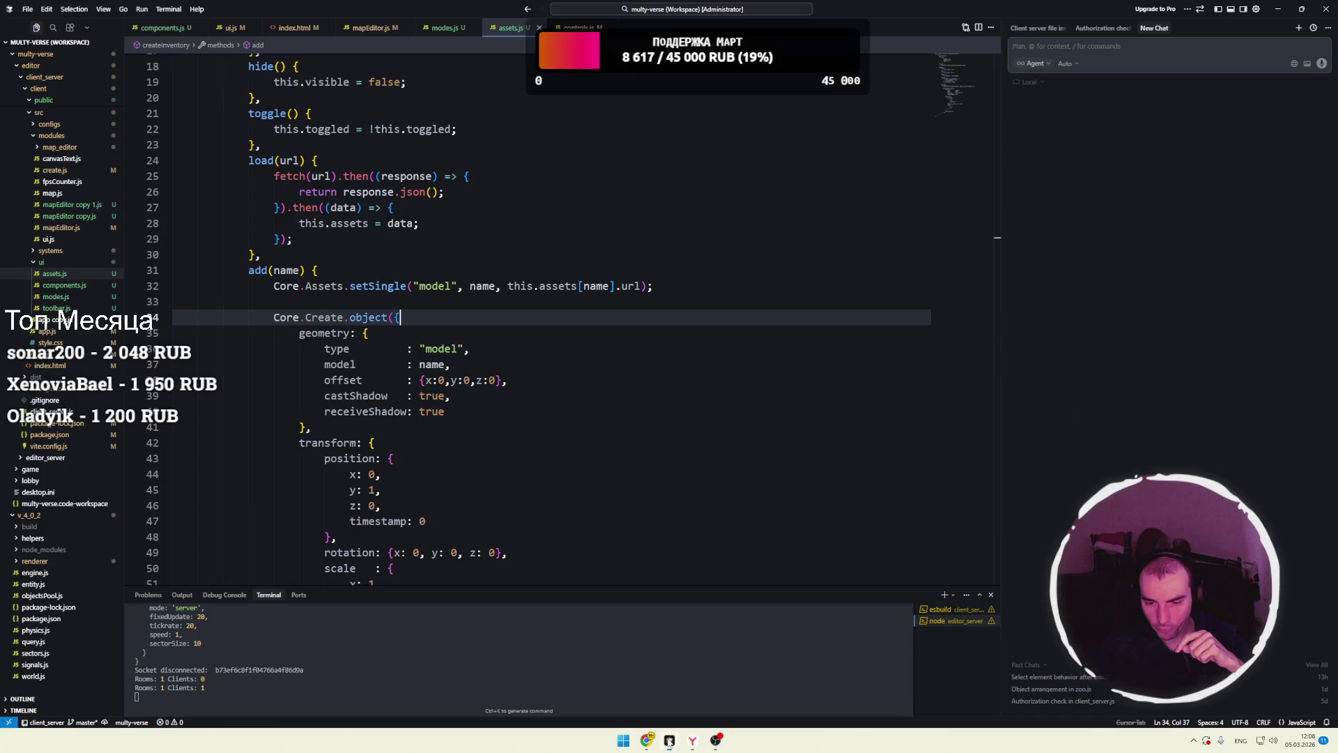
- Open Cursor Settings on the Models page and expand the API Keys section
left_click(1256, 9)
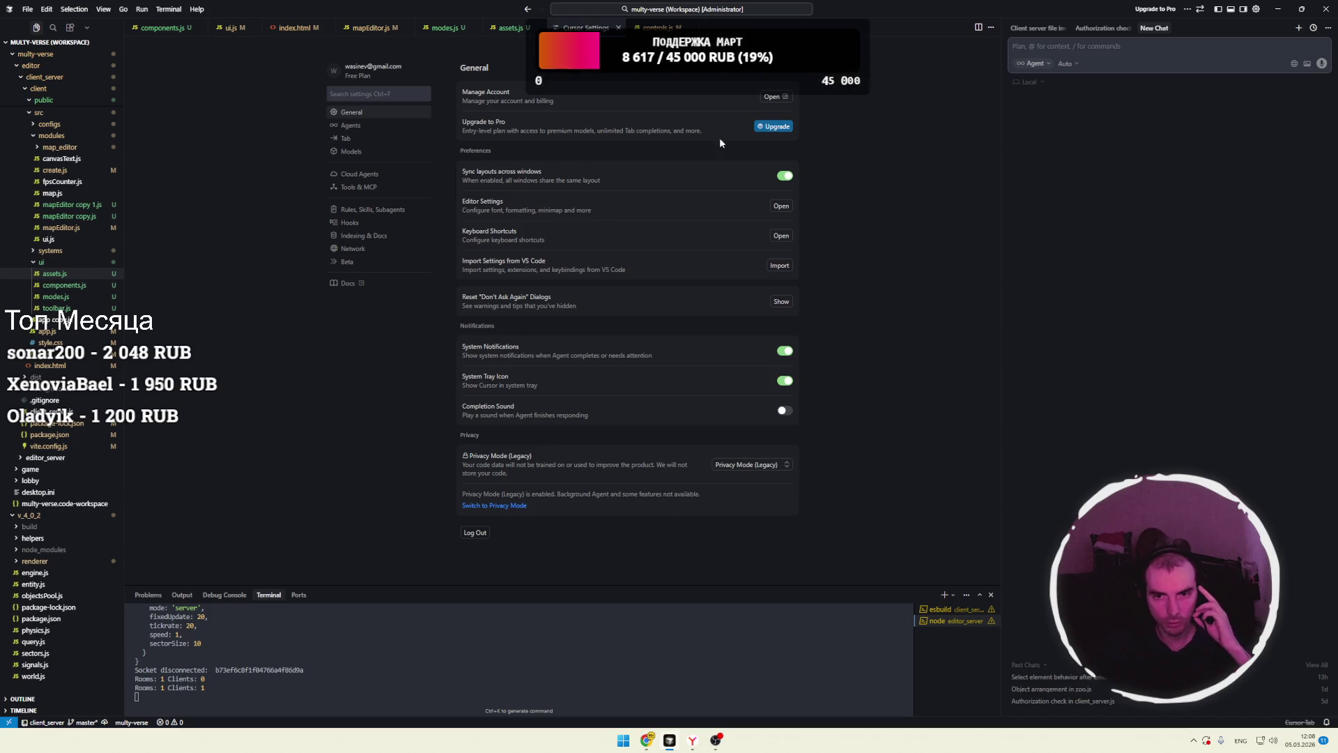
left_click(357, 129)
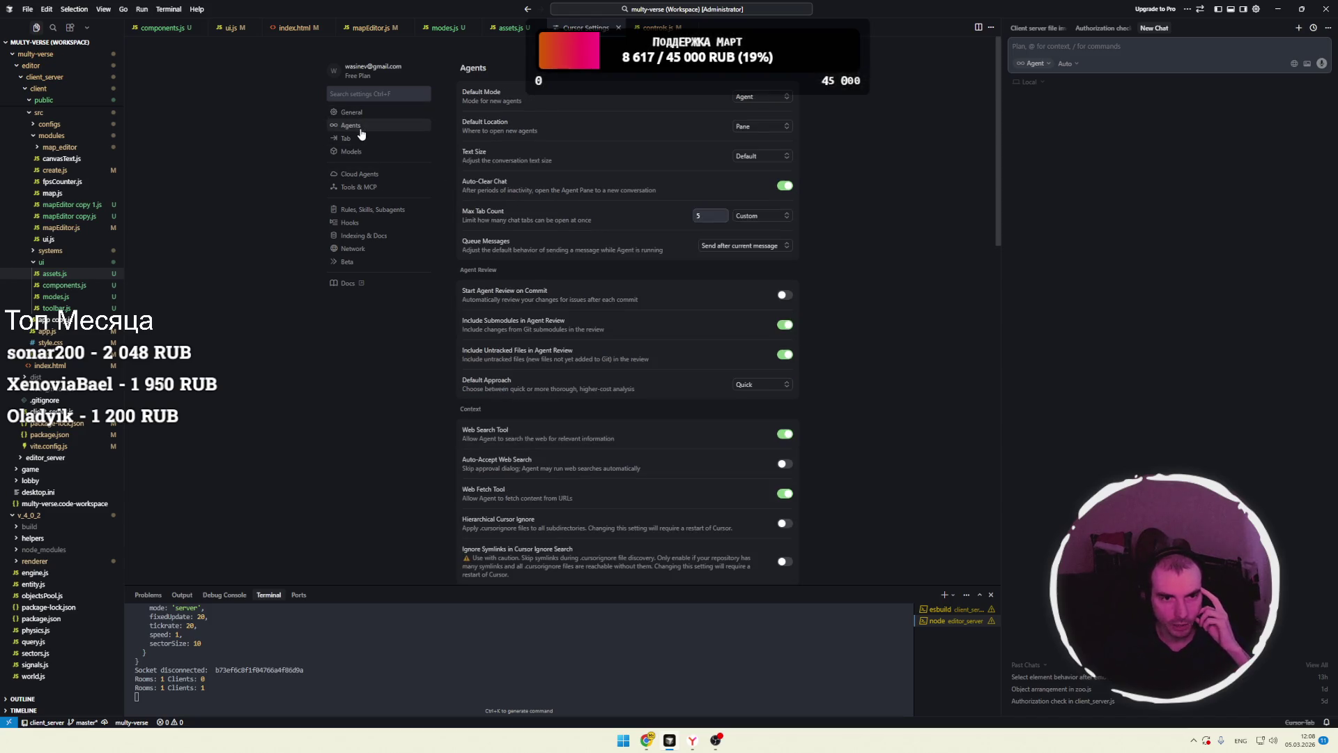
scroll(532, 181, "down", 3)
scroll(532, 181, "up", 3)
scroll(519, 178, "down", 3)
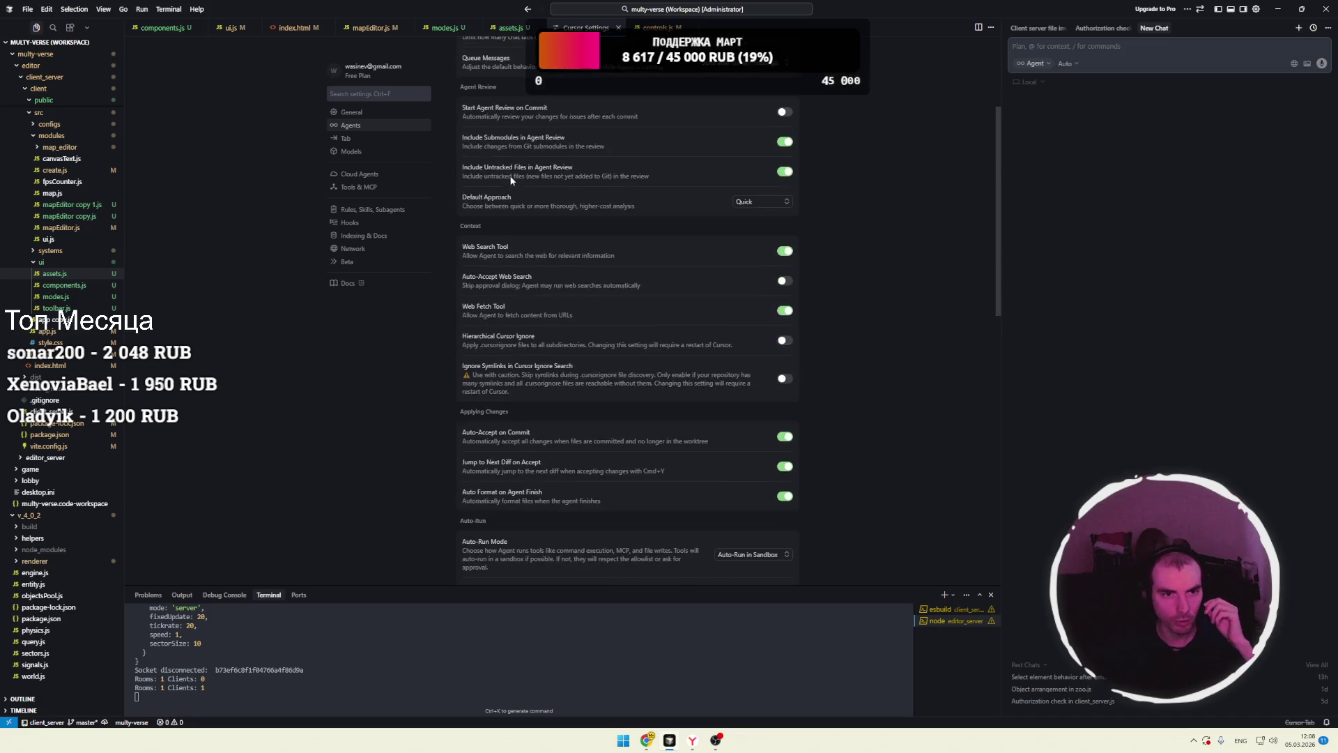
scroll(512, 175, "down", 8)
left_click(371, 151)
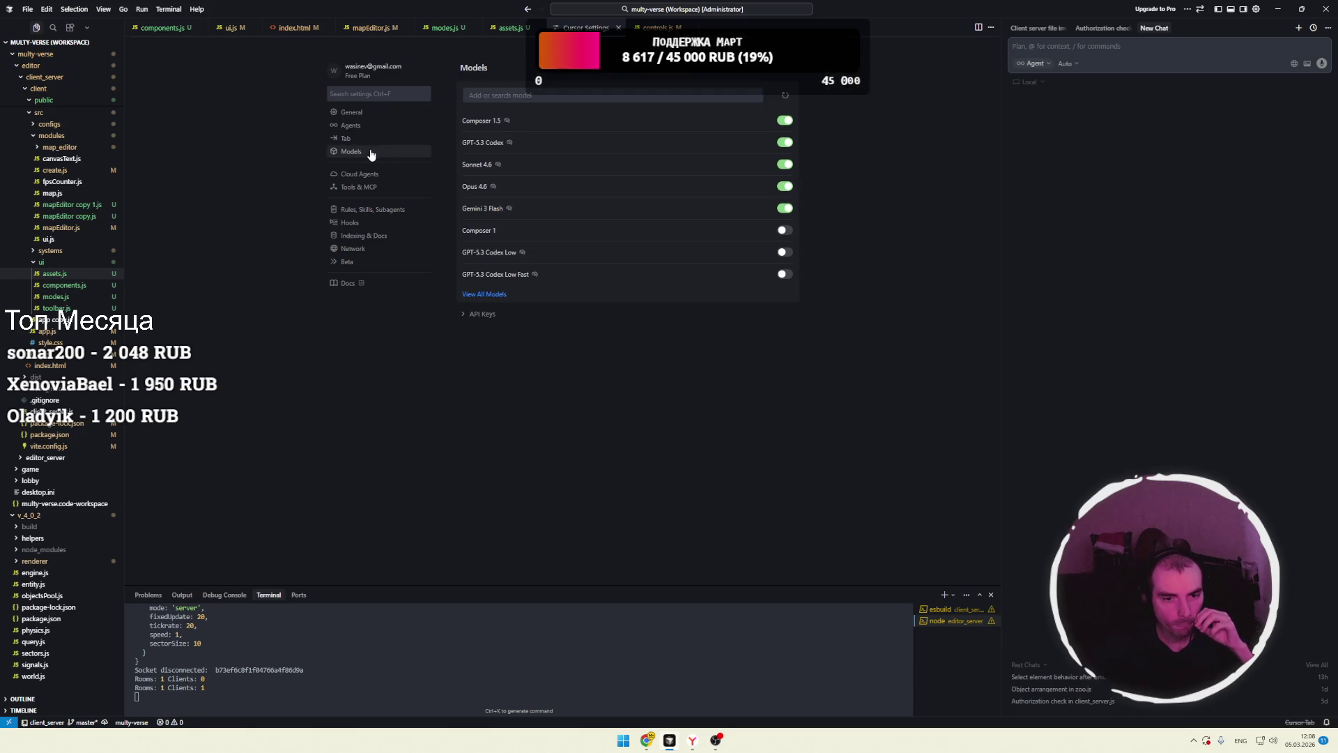
left_click(479, 315)
scroll(493, 340, "down", 3)
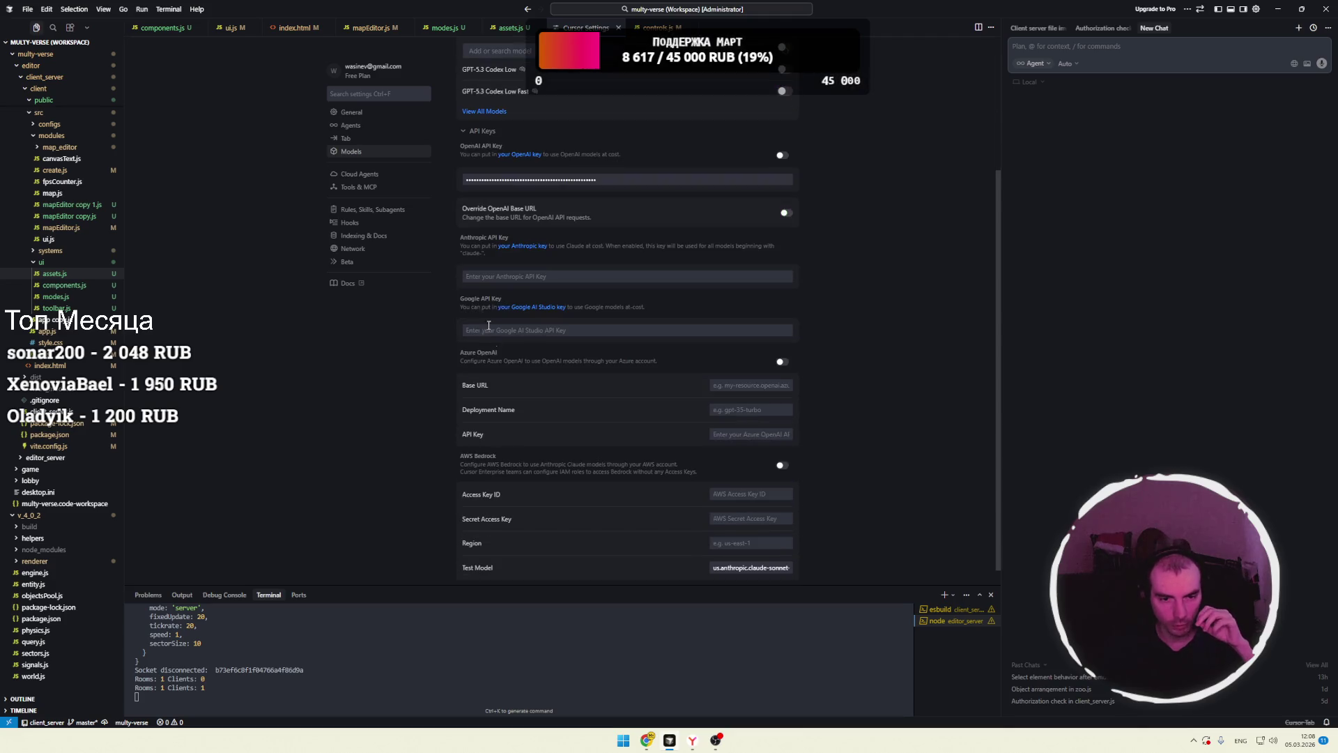
scroll(516, 342, "up", 3)
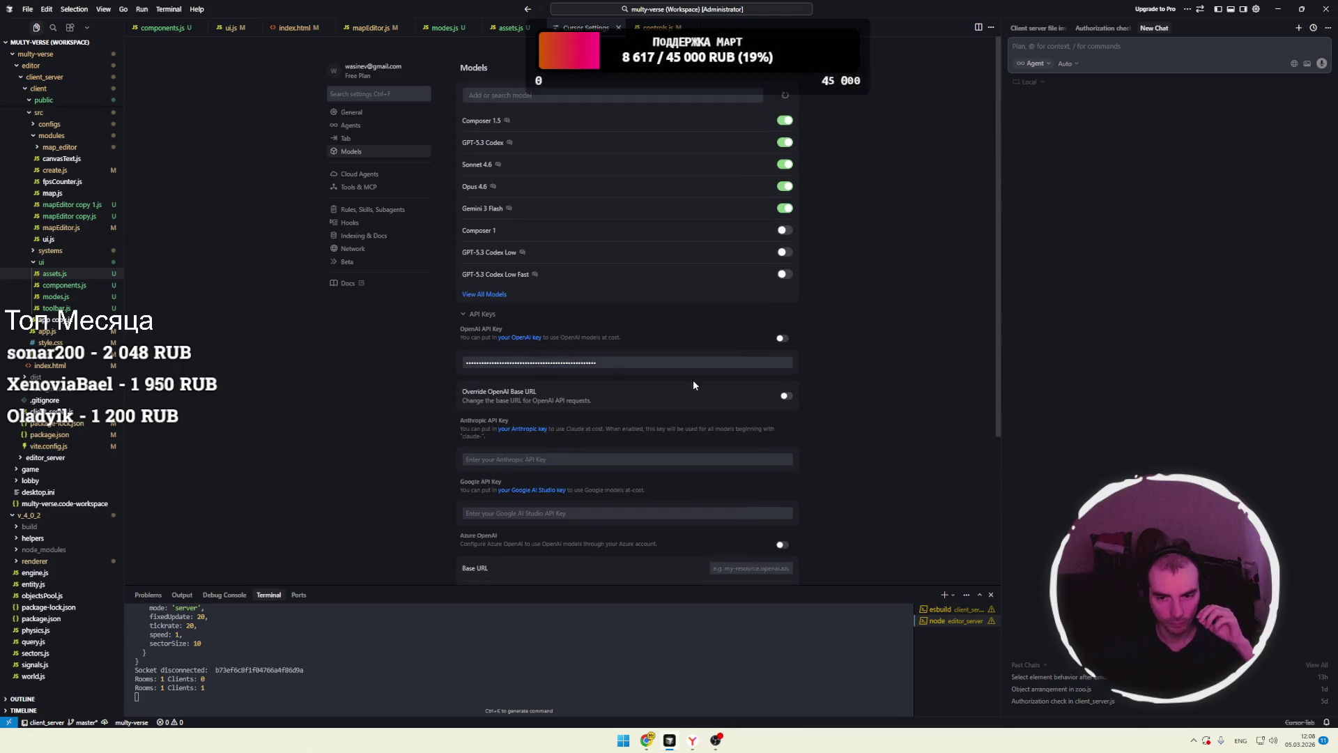
left_click(482, 314)
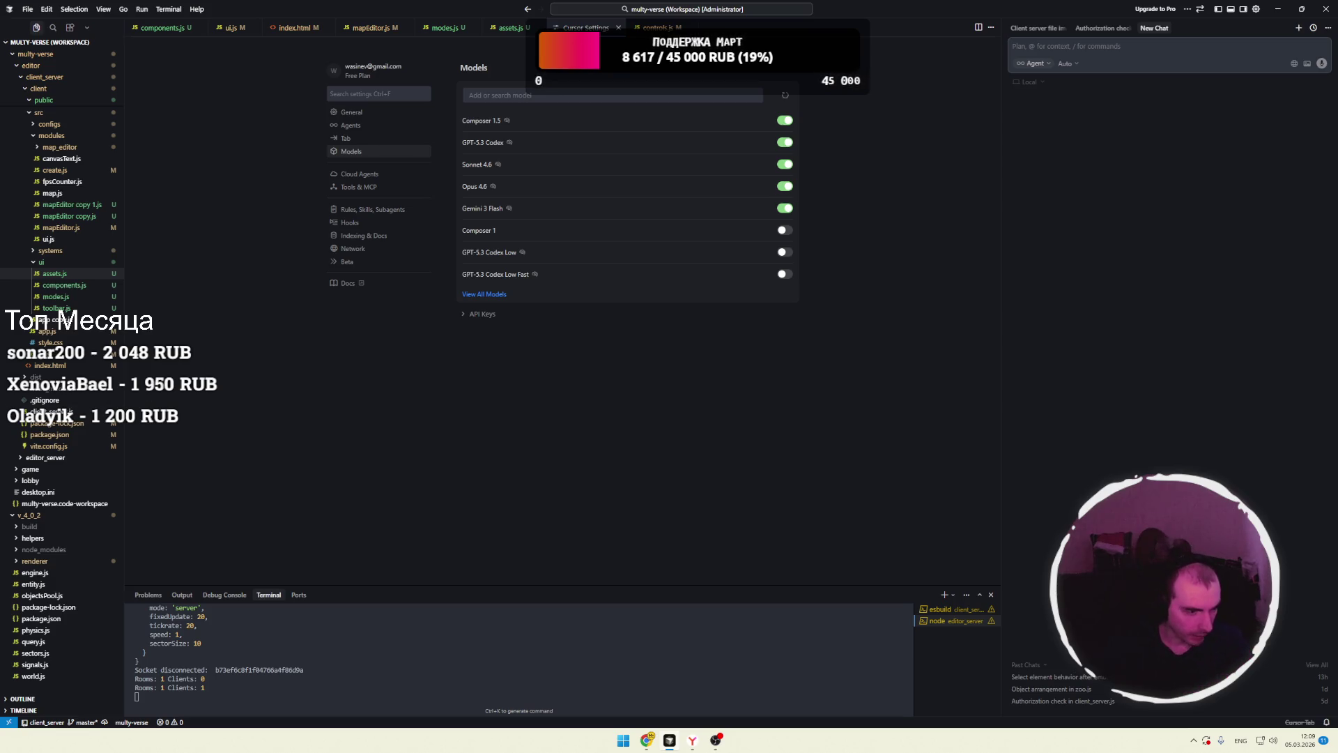
key("alt+Tab")
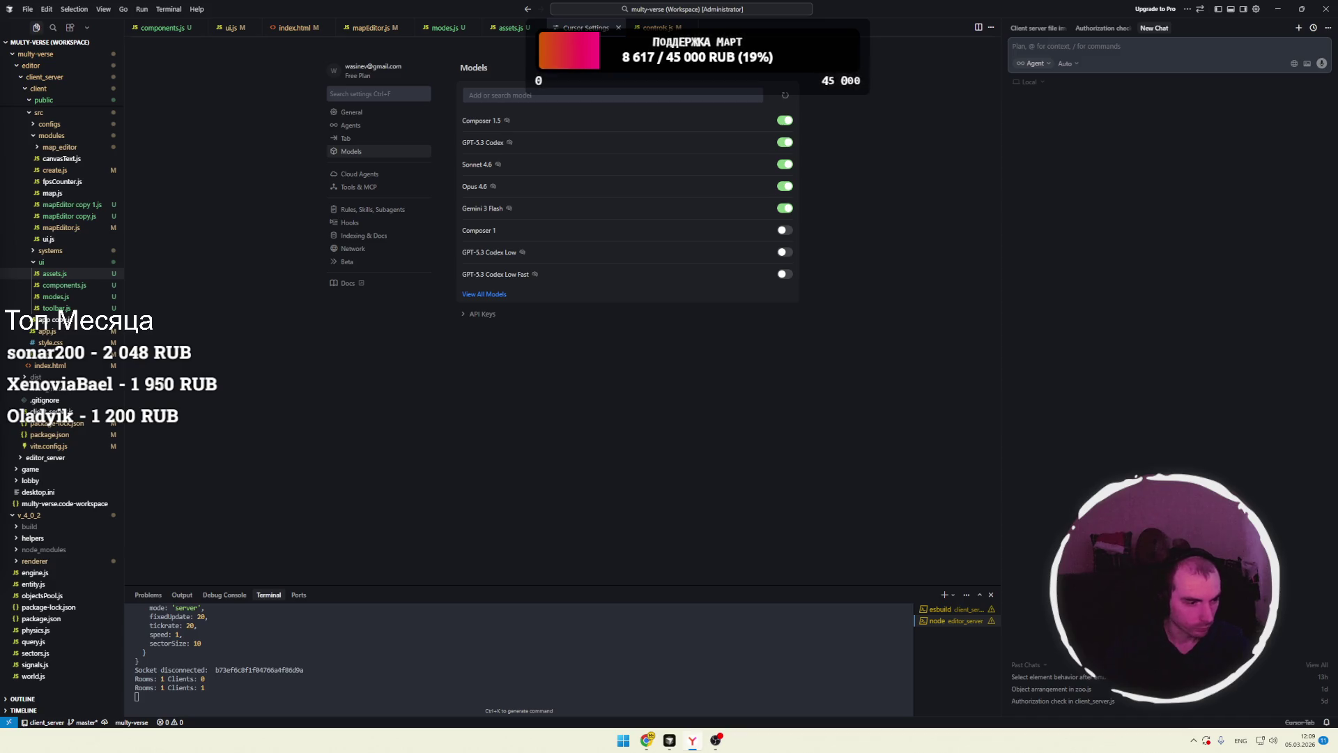
left_click(523, 396)
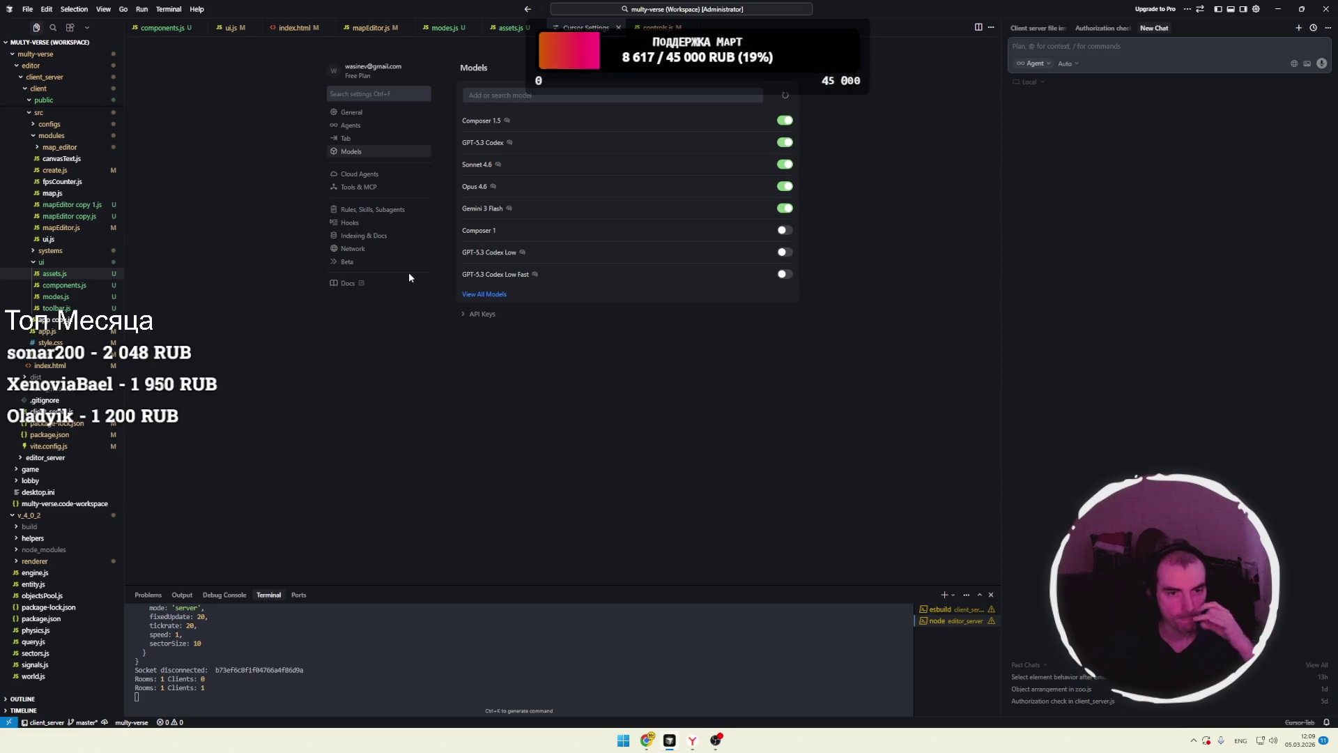
left_click(359, 173)
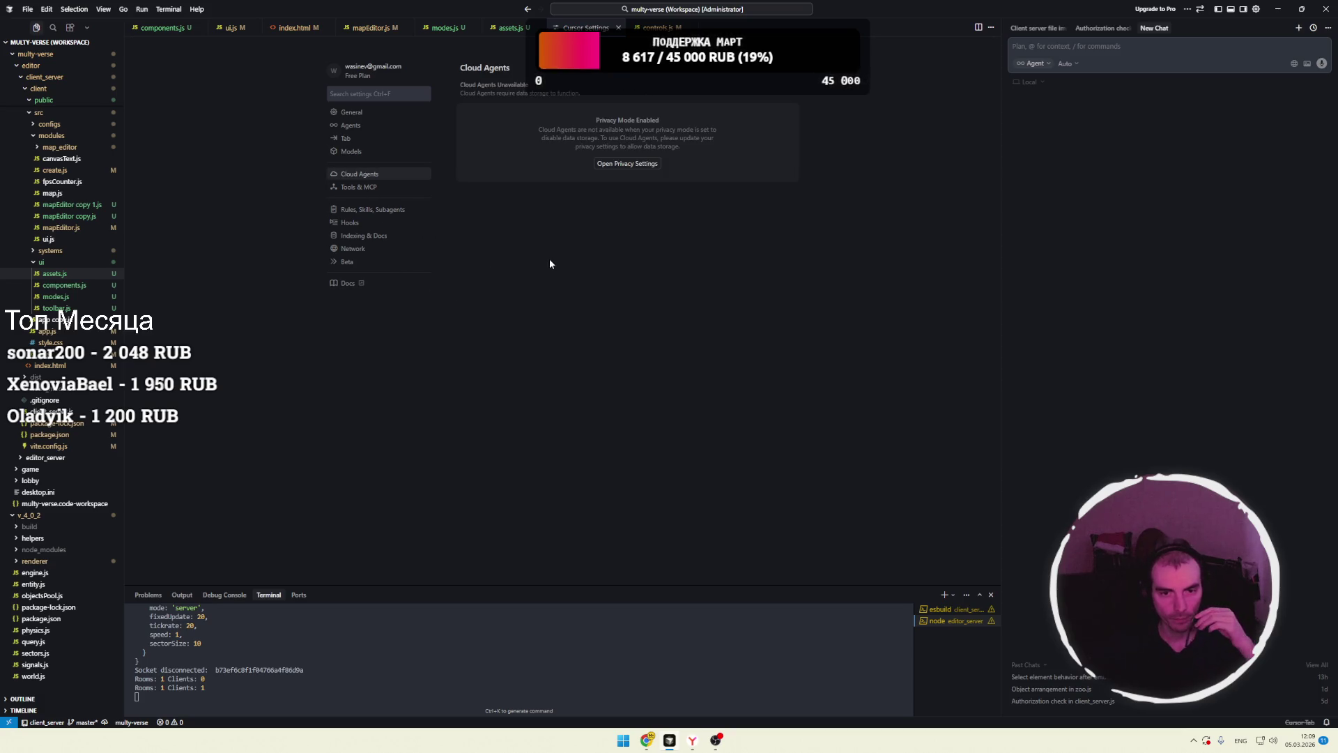
- Look through the Tools & MCP and General settings, then close the chat panel and settings to return to assets.js
left_click(359, 187)
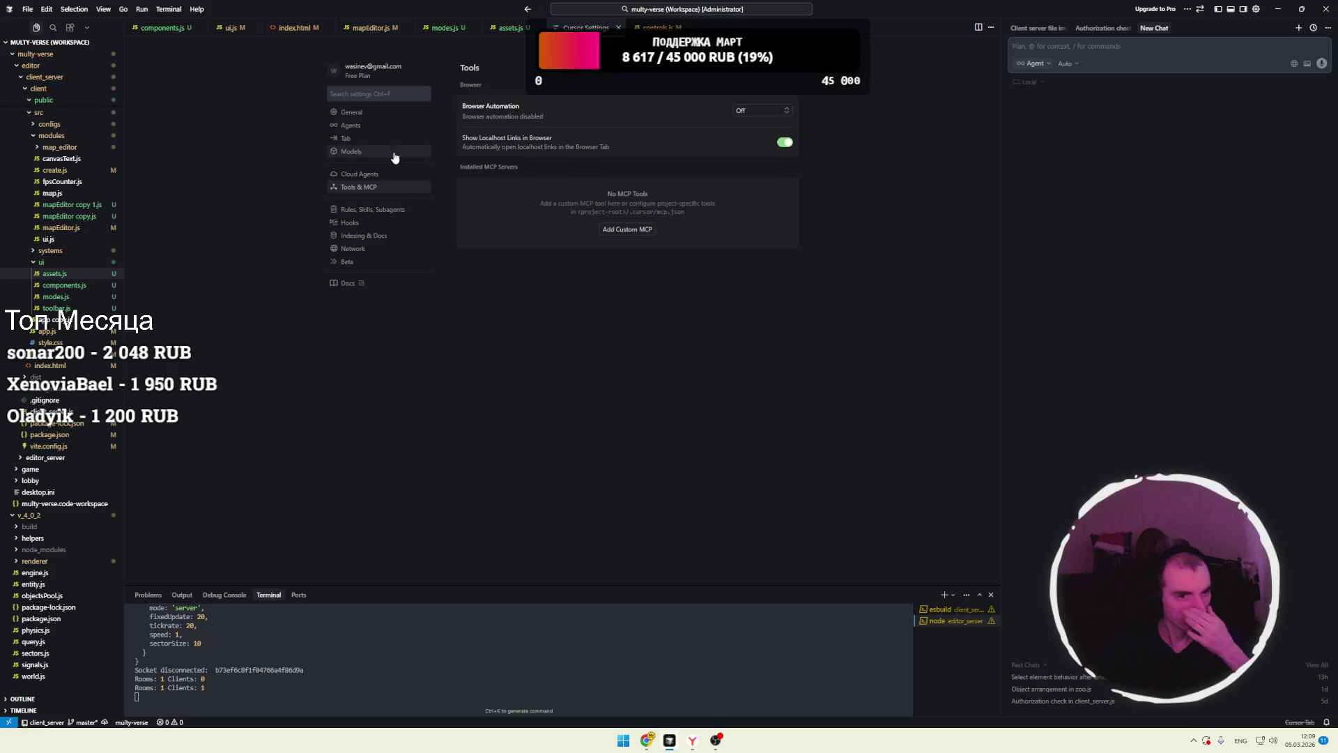
left_click(351, 112)
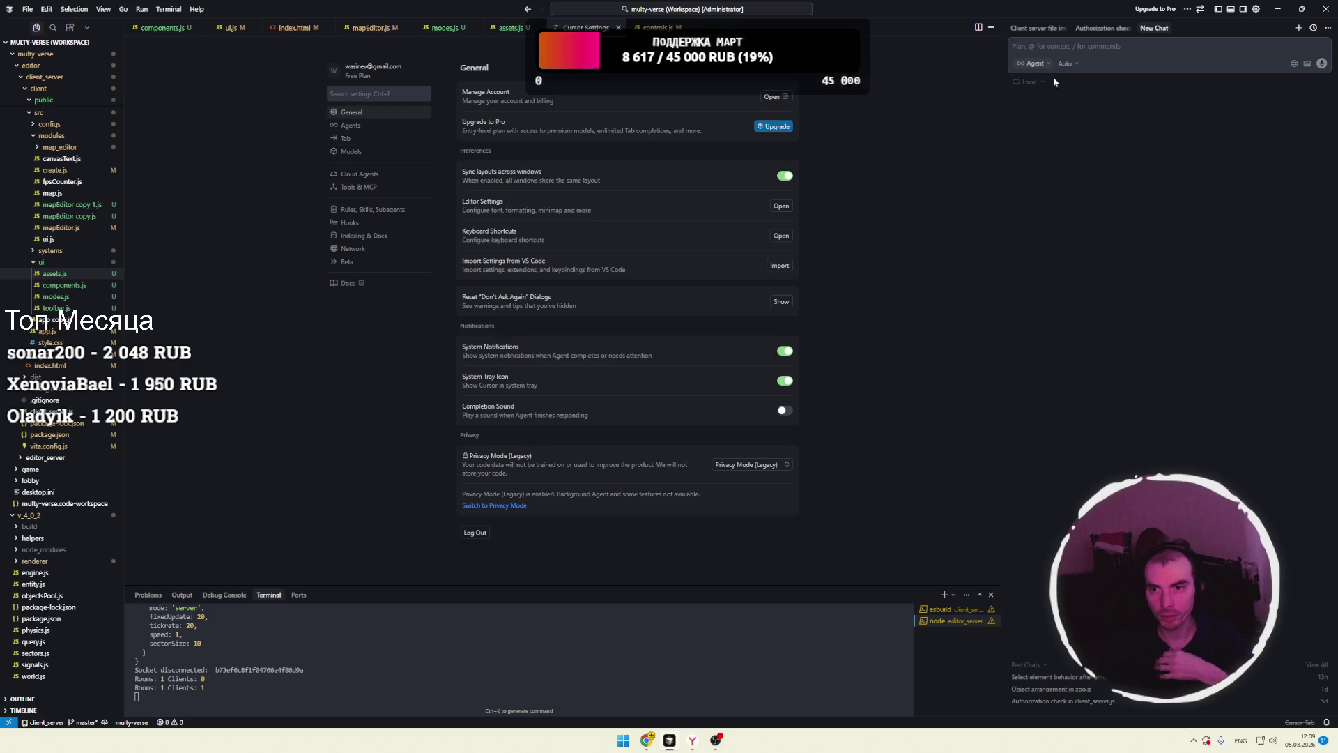
left_click(1243, 9)
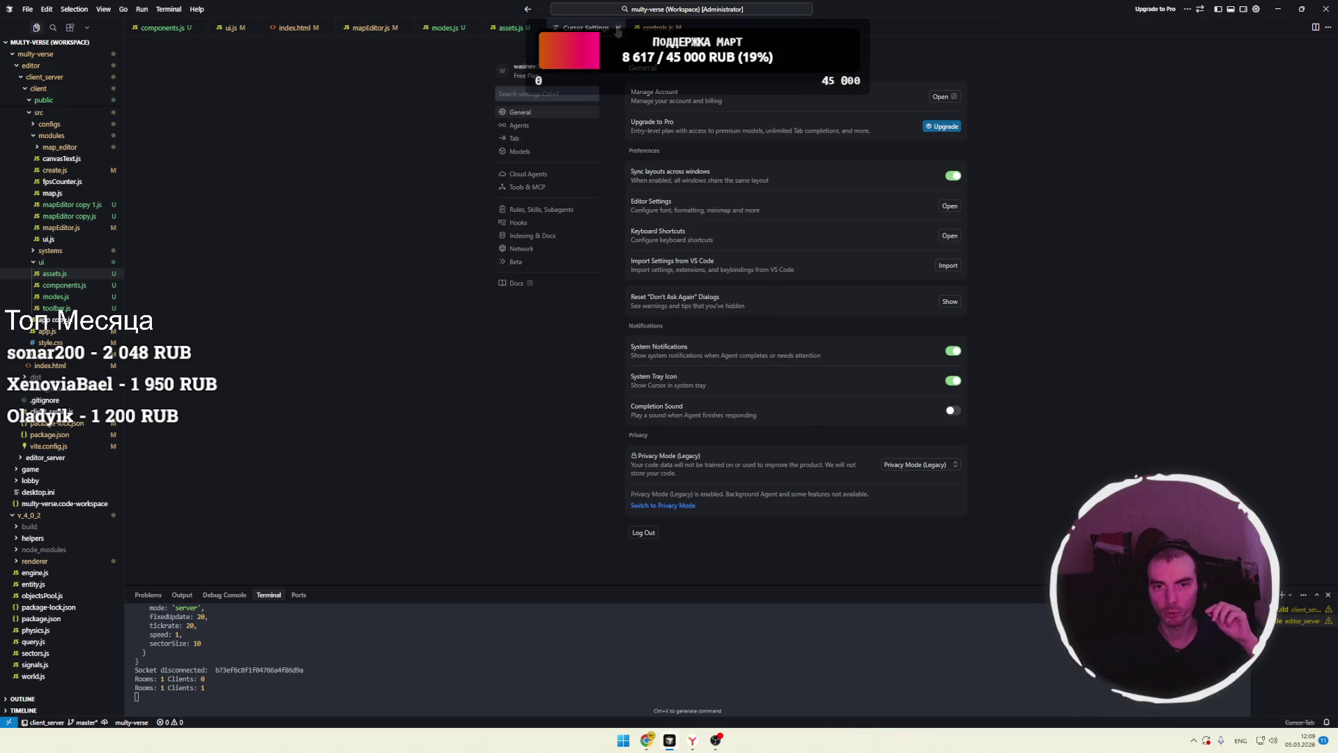
key("ctrl+w")
left_click(493, 191)
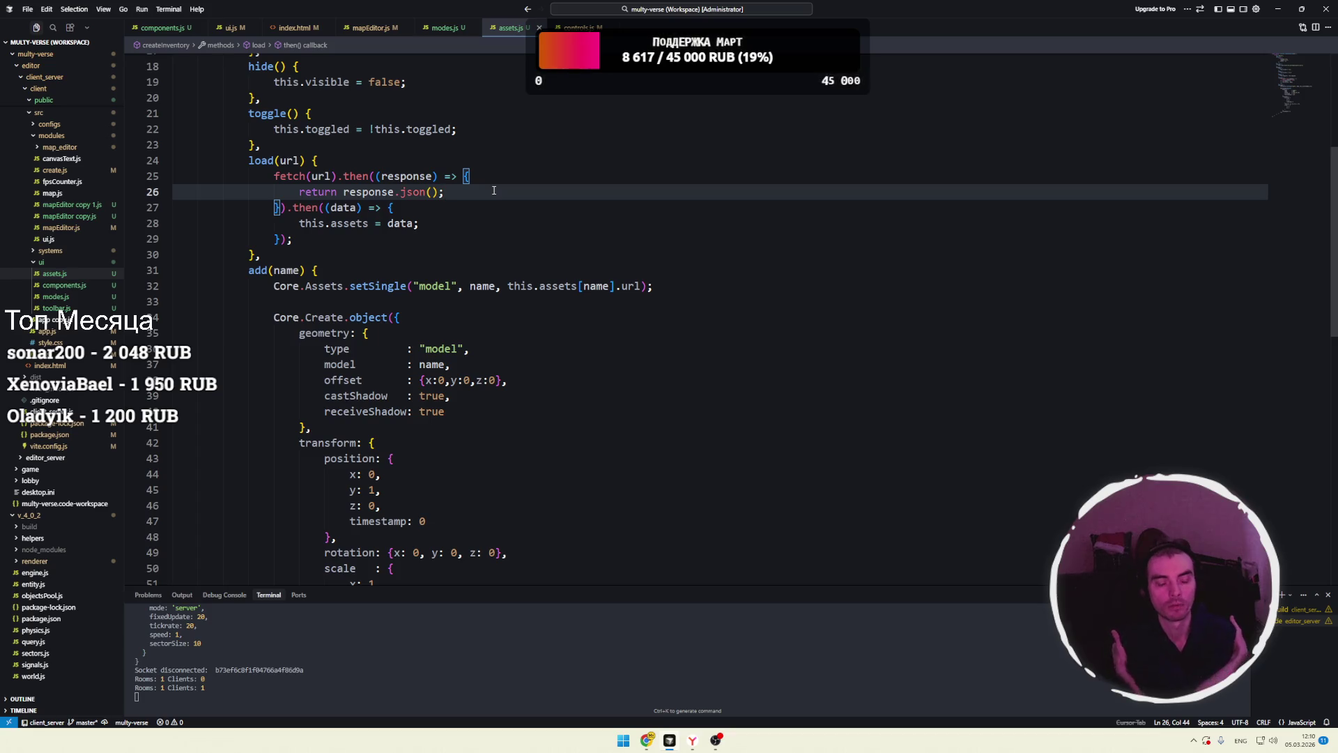
key("alt+Tab")
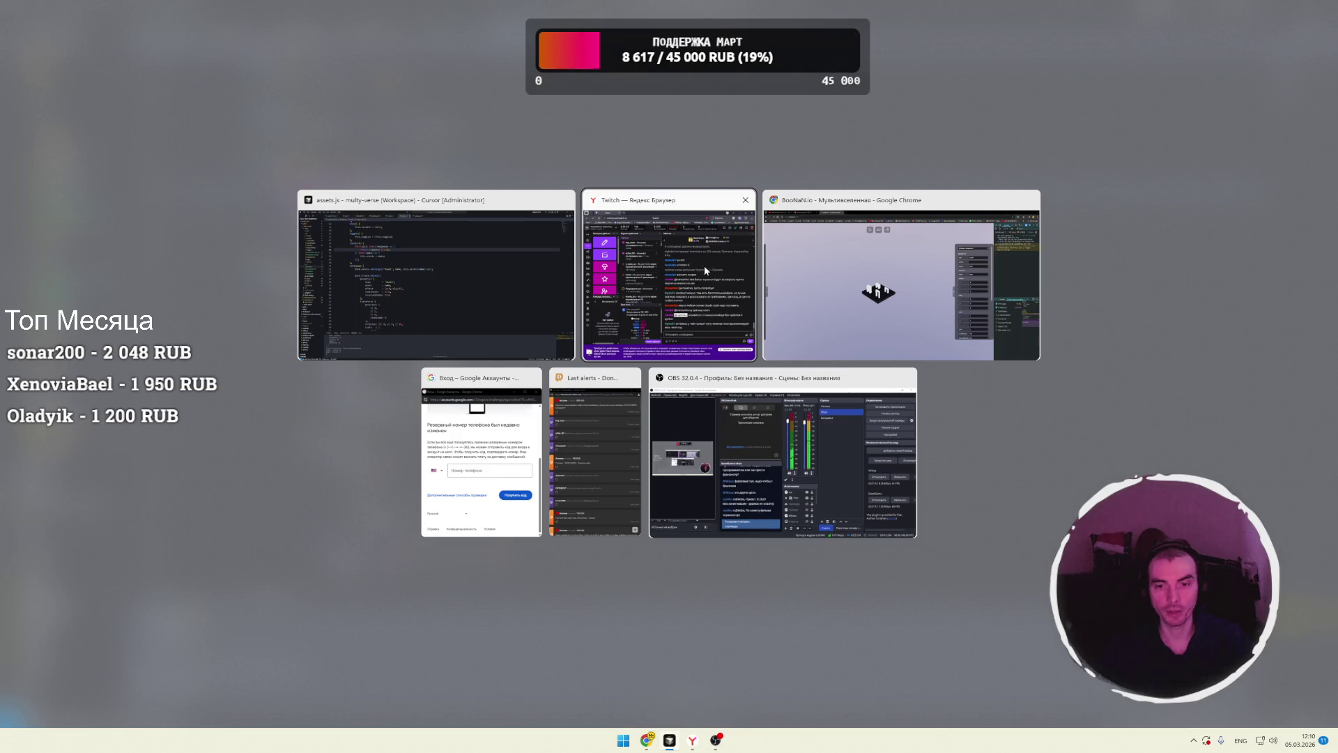
- Return to the browser's map editor with the Door model's properties panel scrolled to the top
left_click(839, 282)
scroll(977, 269, "up", 5)
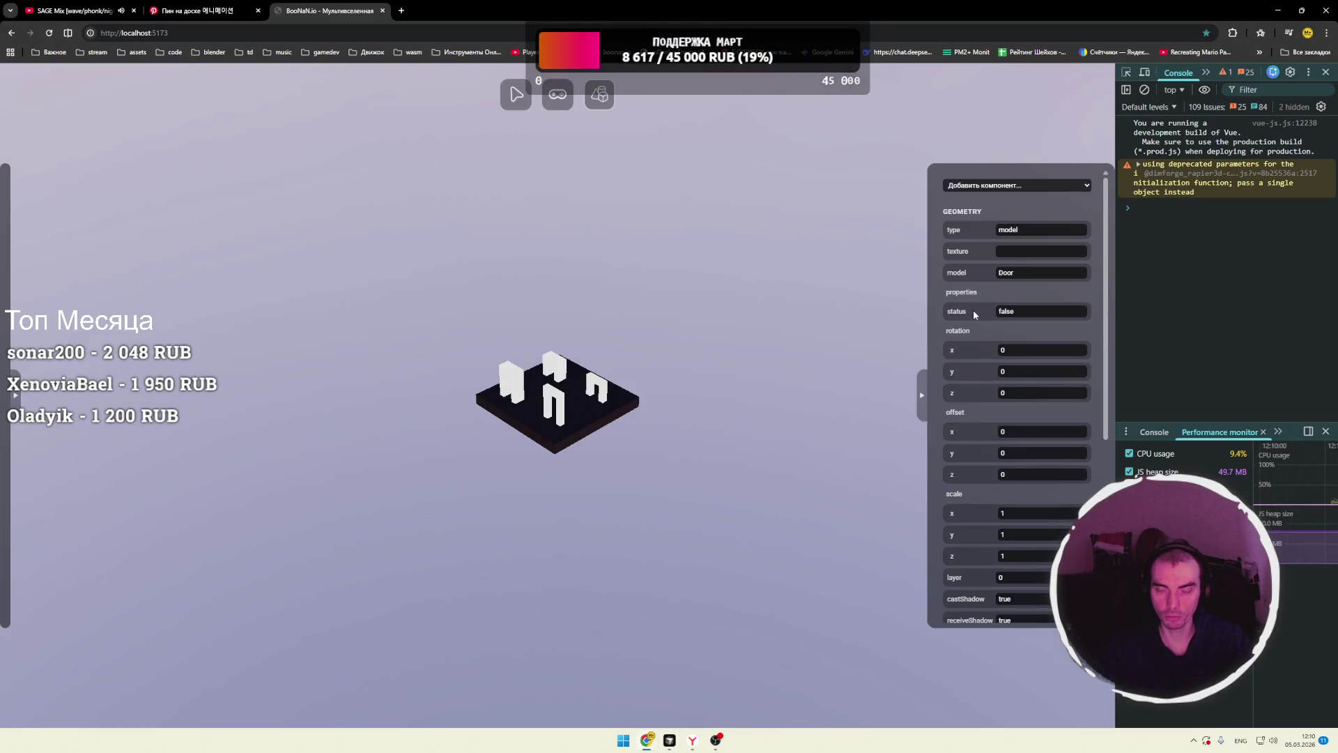
scroll(983, 245, "down", 2)
scroll(983, 245, "up", 2)
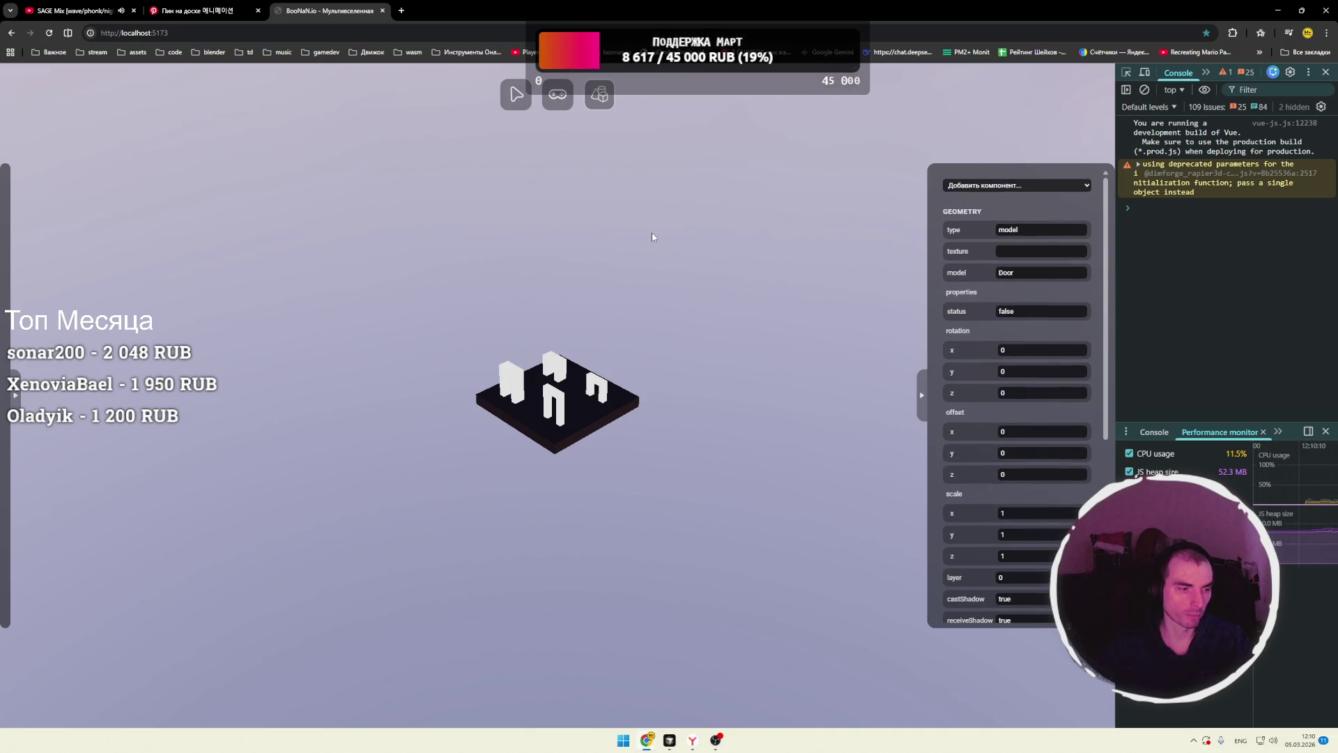